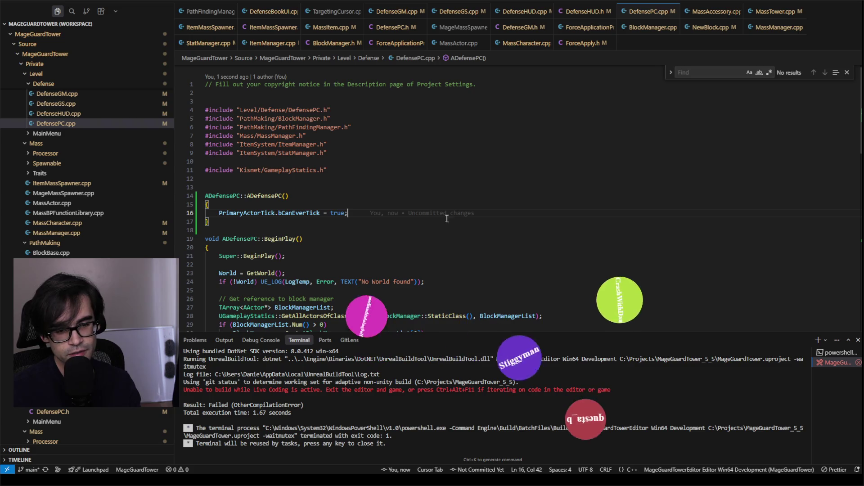
Run the MageGuardTowerEditor Win64 Development Build from DefensePC.cpp
left_click(464, 204)
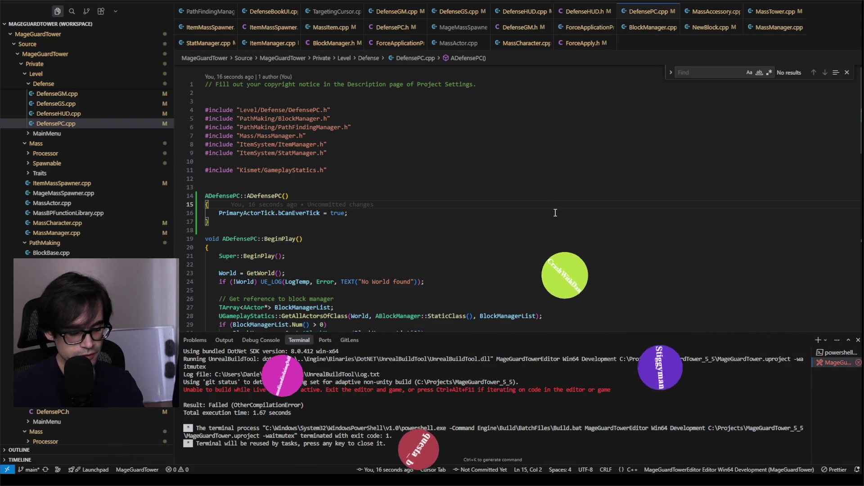
key("ctrl+shift+b")
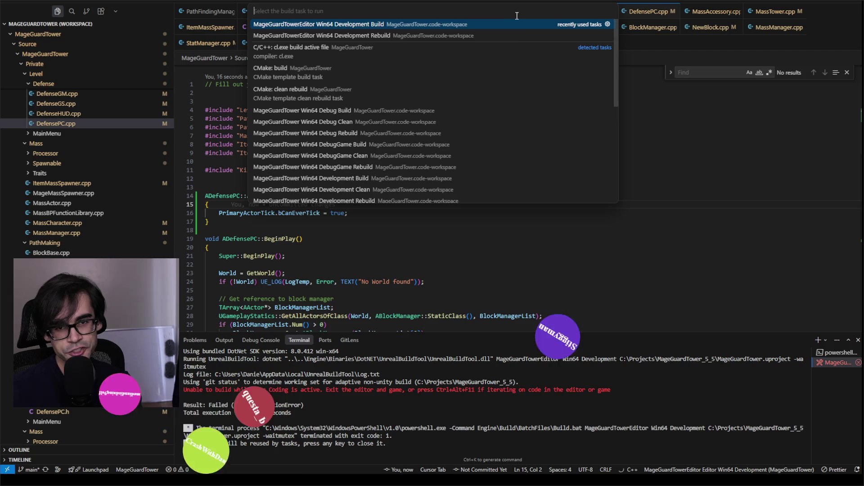
left_click(521, 27)
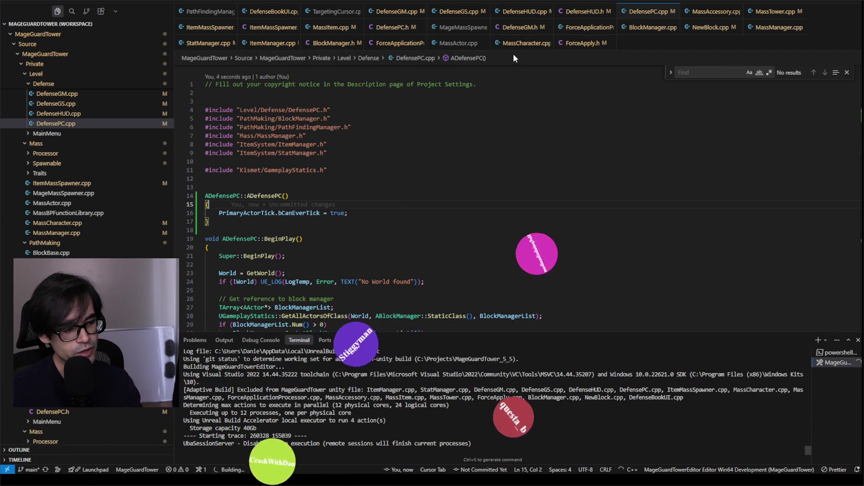
Review the ADefensePC constructor lines, then call up the build task list again
left_click(451, 188)
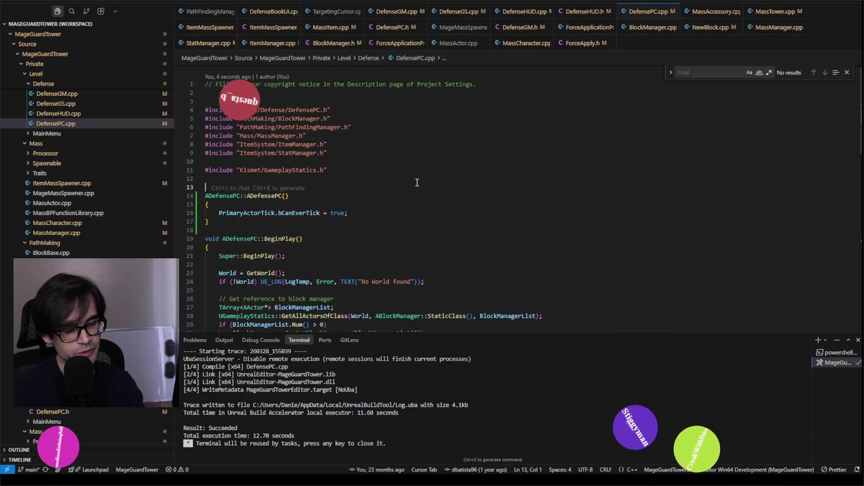
left_click(423, 213)
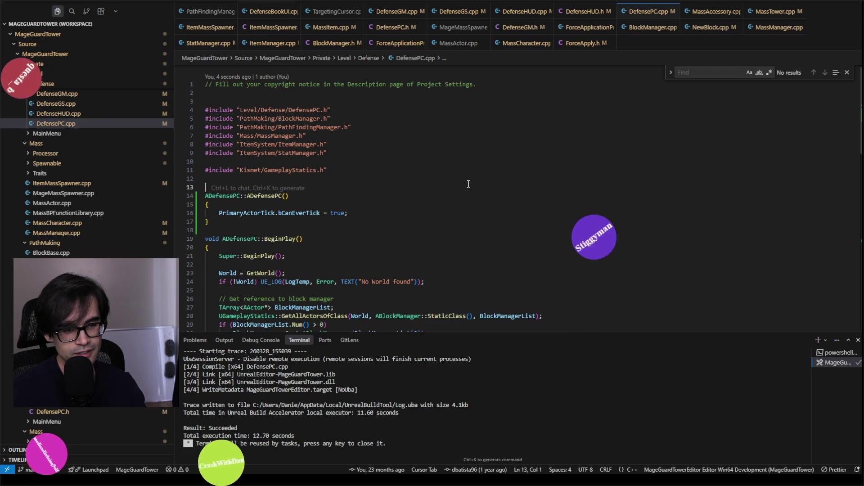
key("ctrl+shift+b")
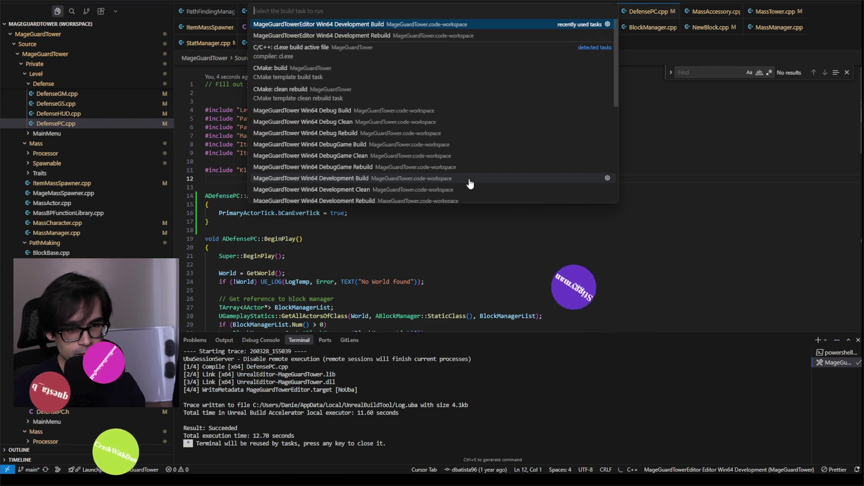
Rerun the MageGuardTowerEditor Win64 Development Build, succeeding in 4.05 seconds
left_click(466, 24)
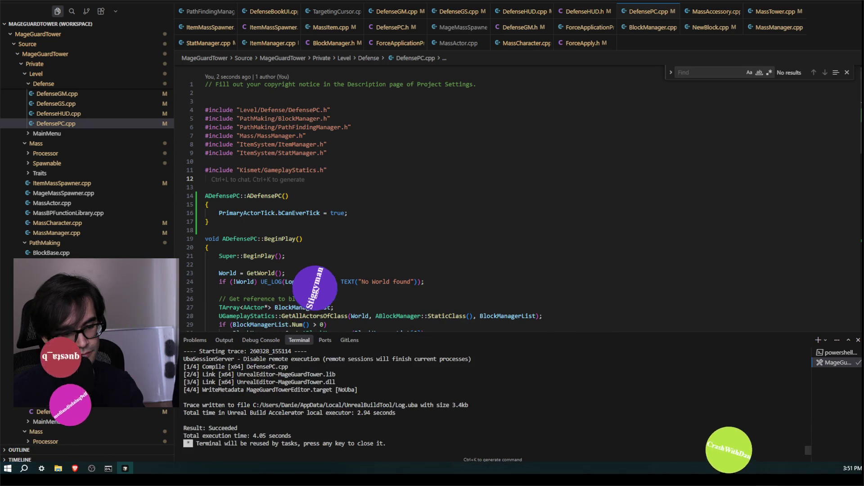
mouse_move(76, 470)
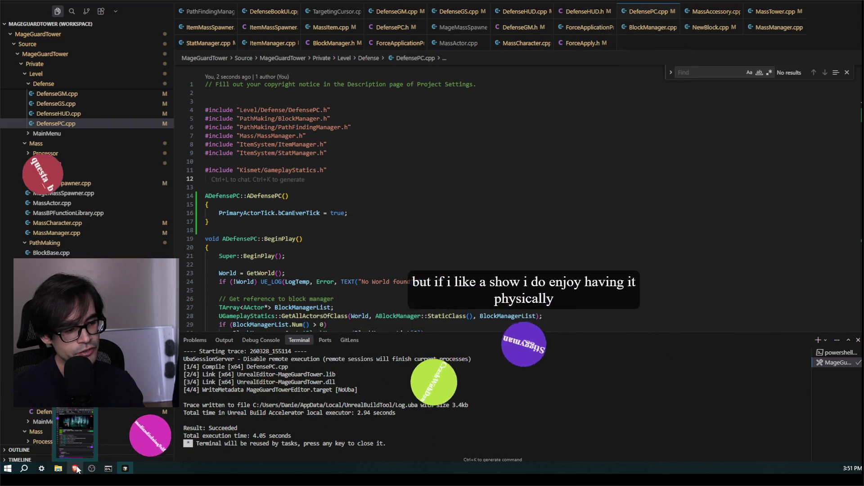
Restore the MageGuardTower_5_5 folder window, launch MageGuardTower.uproject, and minimize the folder
left_click(93, 441)
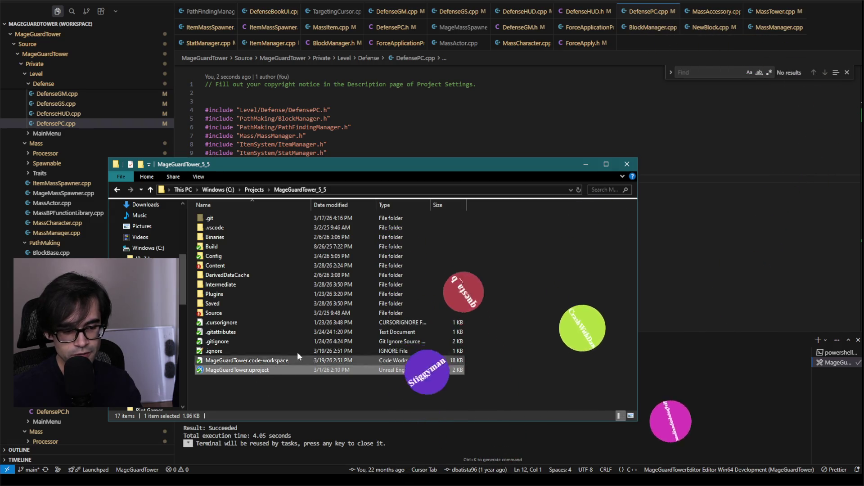
mouse_move(349, 161)
left_mouse_down()
mouse_move(701, 144)
mouse_move(459, 58)
mouse_move(363, 95)
left_mouse_up()
double_click(250, 301)
left_click(598, 95)
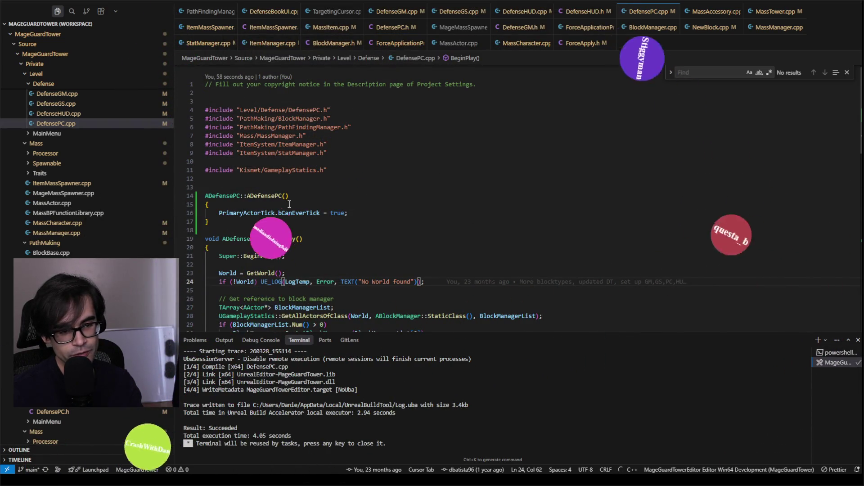
Step through the ADefensePC constructor in DefensePC.cpp while the Defense level loads
left_click(359, 220)
key("Up")
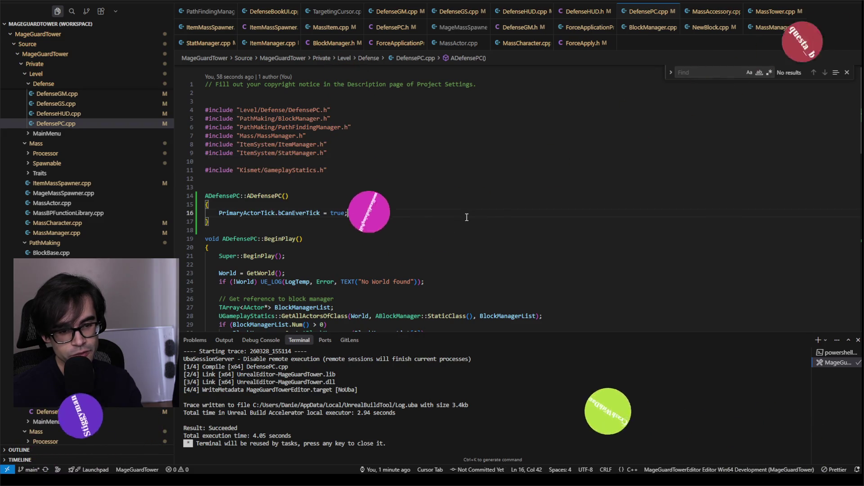
left_click(638, 229)
left_click(716, 178)
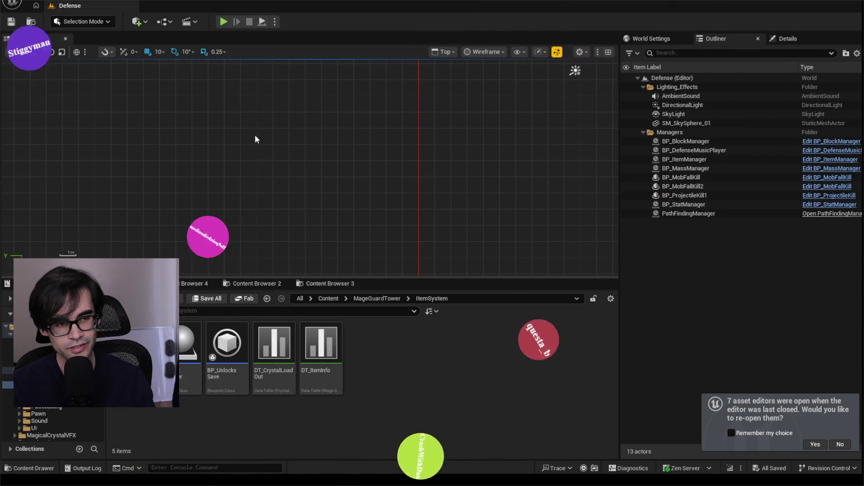
Browse PathMaking Blocks, Mass Configurations and ItemSystem assets, then reopen the seven asset editors
left_click(327, 284)
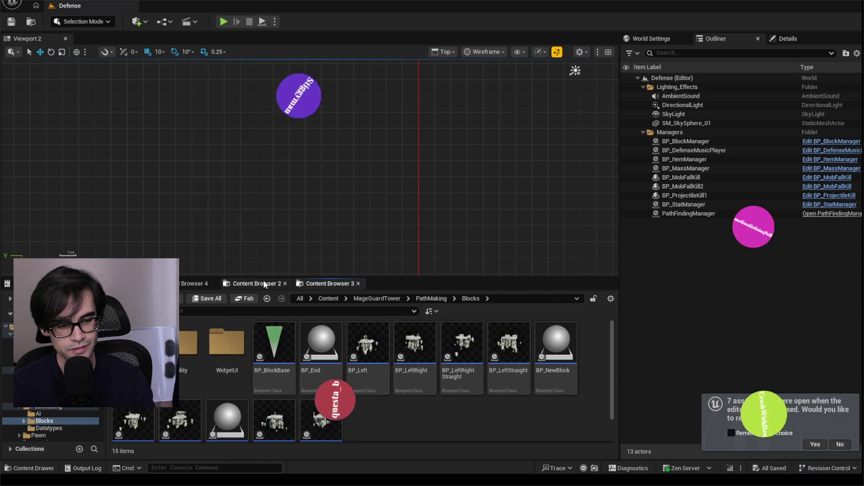
left_click(194, 283)
left_click(45, 385)
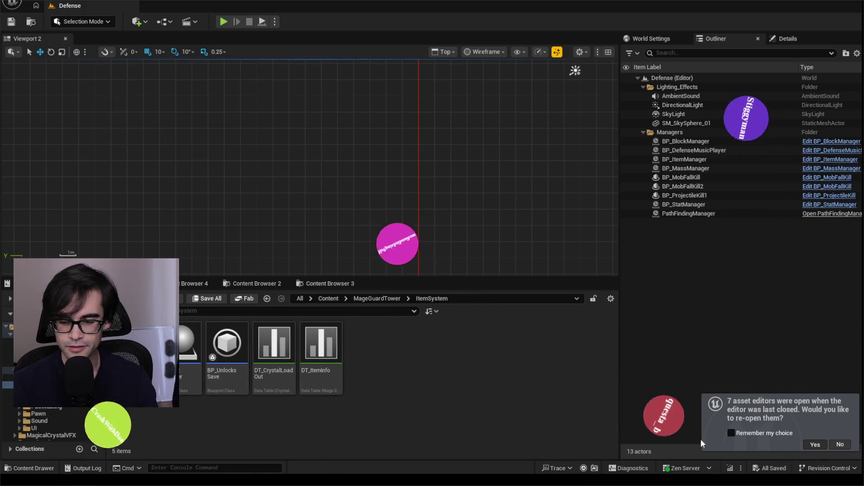
left_click(815, 444)
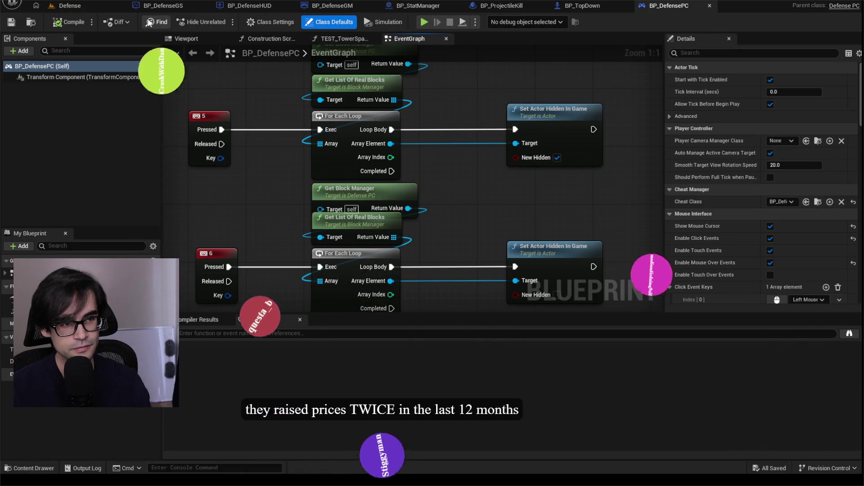
Playtest the Defense level showing 'DefensePC ticking', then stop and return to VS Code
left_click(67, 6)
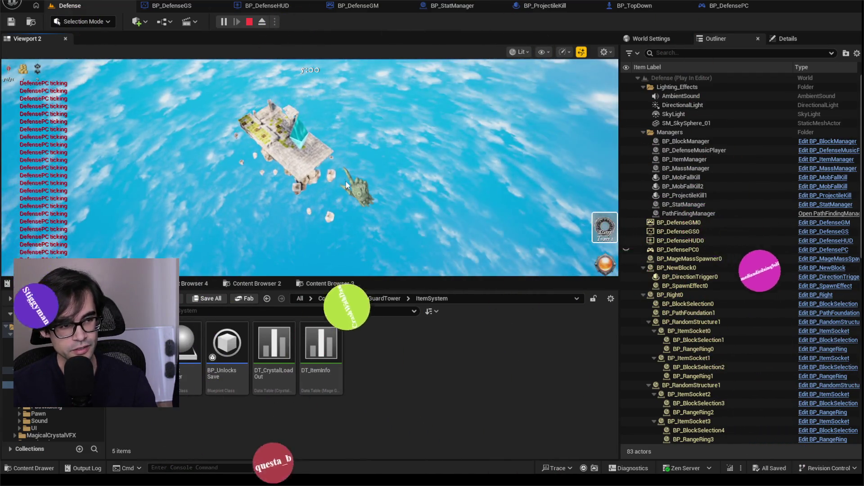
key("Escape")
key("alt+Tab")
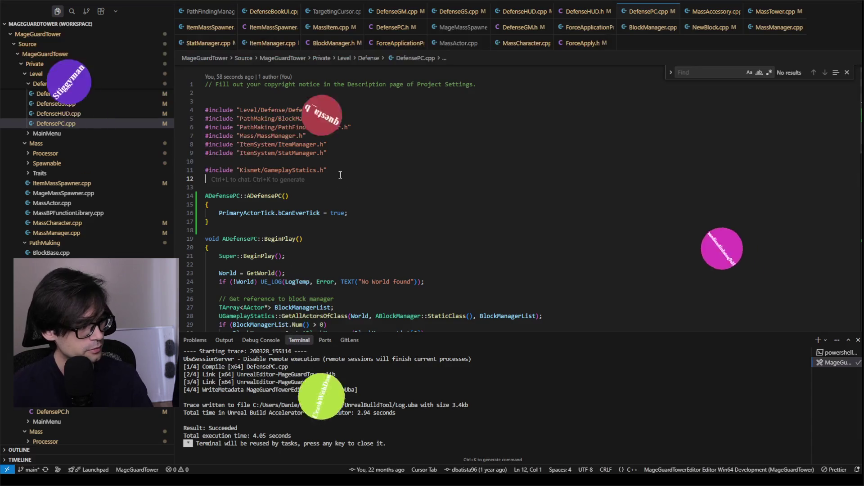
Delete the 'DefensePC ticking' AddOnScreenDebugMessage line from ADefensePC::Tick
left_click(382, 232)
left_click(406, 220)
scroll(496, 219, "down", 15)
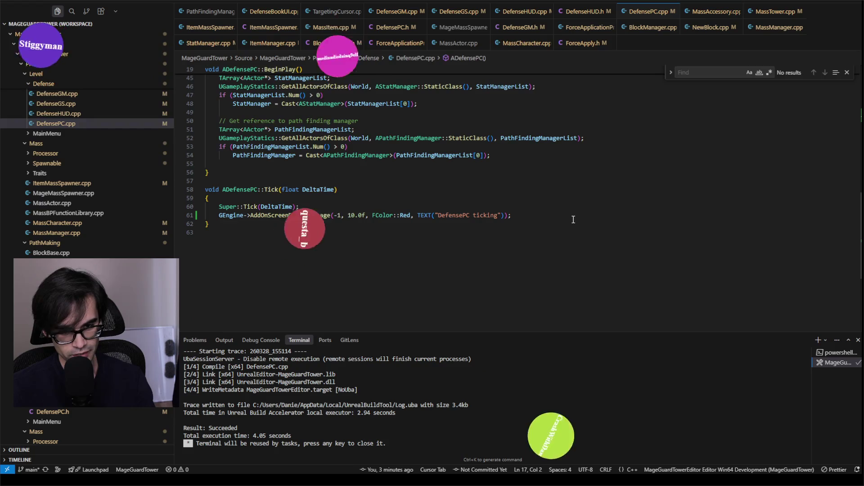
left_click(574, 218)
key("shift+Up")
key("BackSpace")
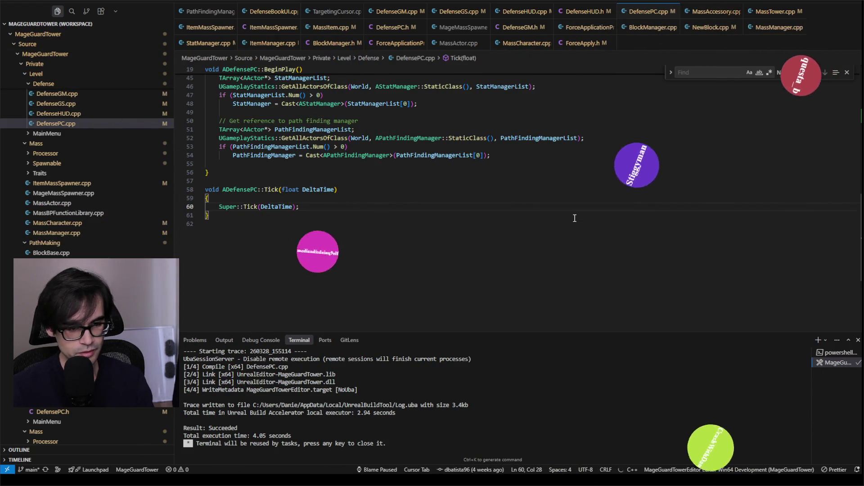
Check Unreal Editor, then return to Tick and bring up the build task list
key("alt+Tab")
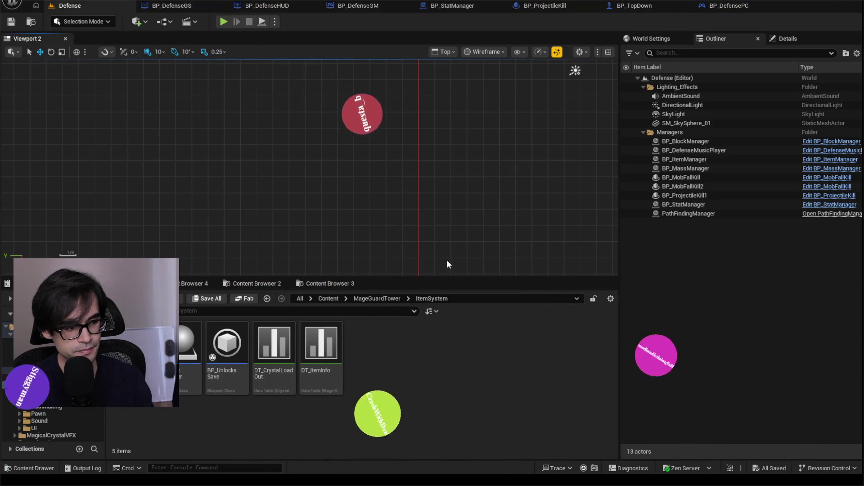
key("alt+Tab")
left_click(470, 202)
key("ctrl+shift+b")
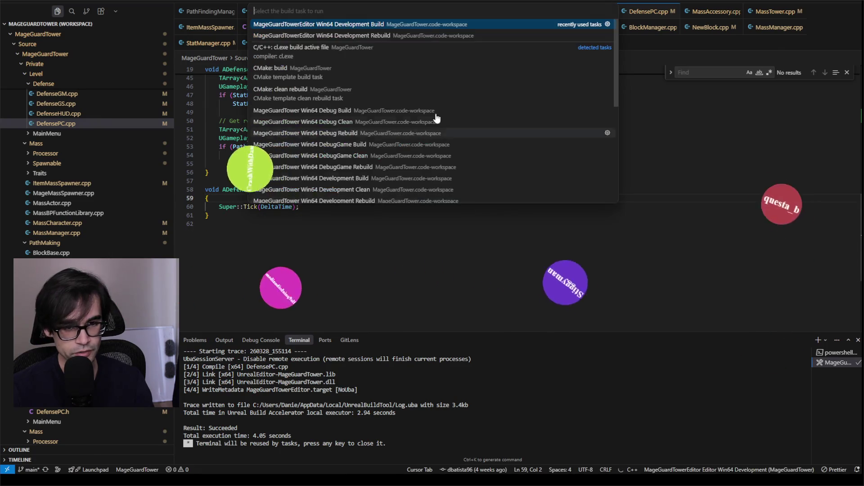
Rebuild the MageGuardTowerEditor Win64 Development target, recompiling DefensePC.cpp in 4.45 seconds
left_click(397, 26)
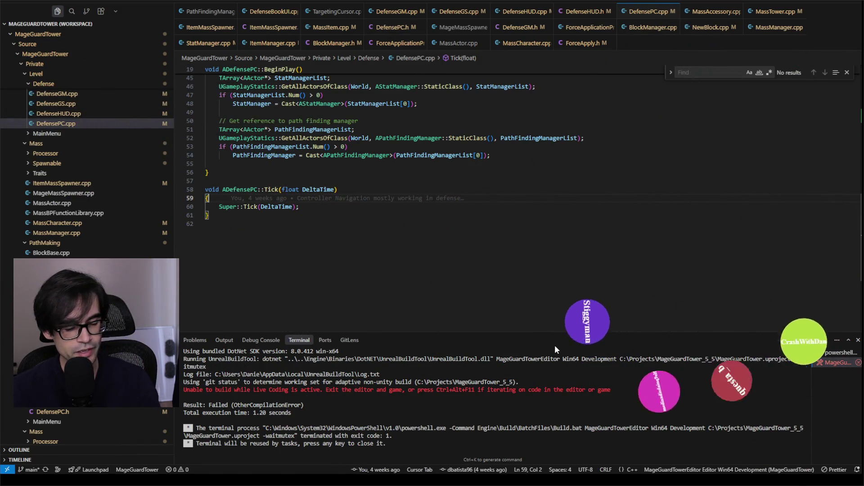
left_click(572, 181)
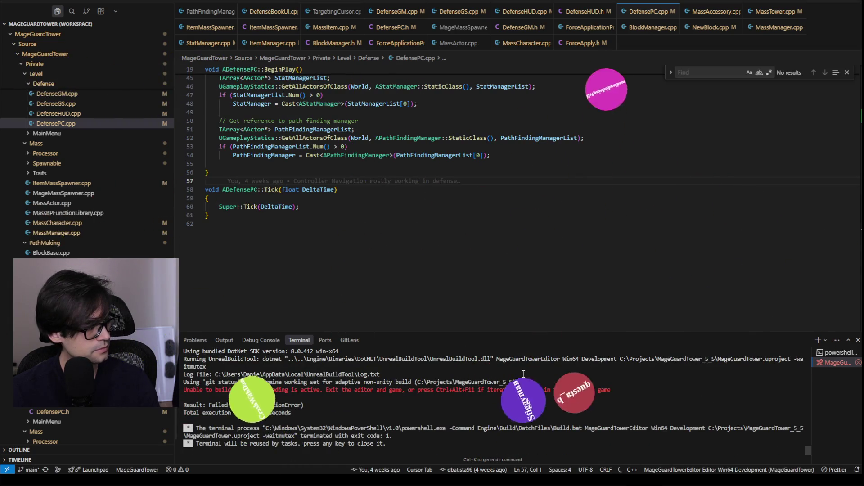
left_click(550, 238)
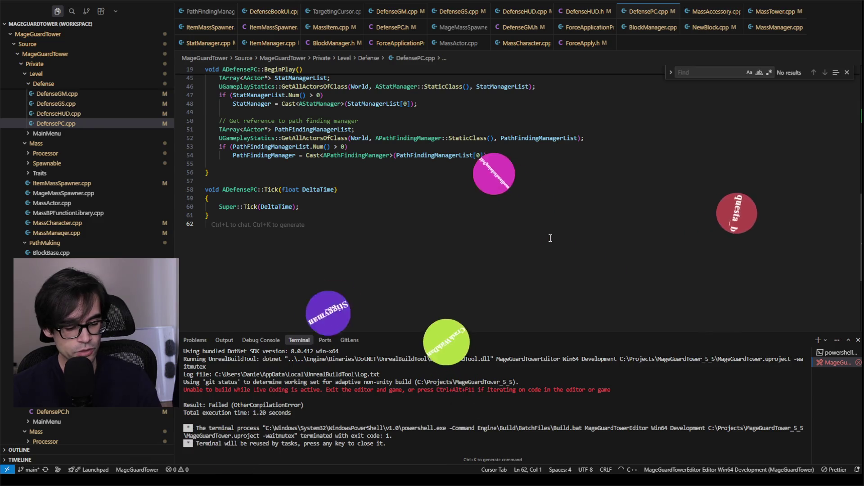
key("ctrl+shift+b")
left_click(452, 27)
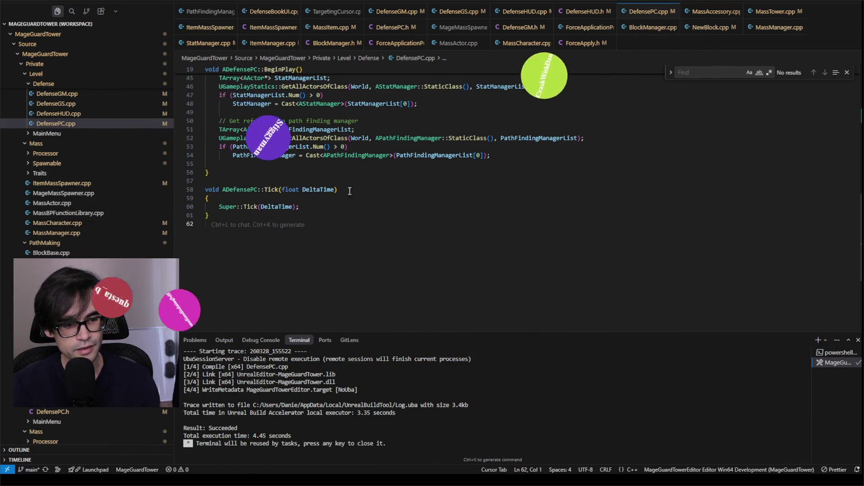
Rerun the MageGuardTowerEditor build task, succeeding in 4.05 seconds with Tick holding only Super::Tick
left_click(488, 198)
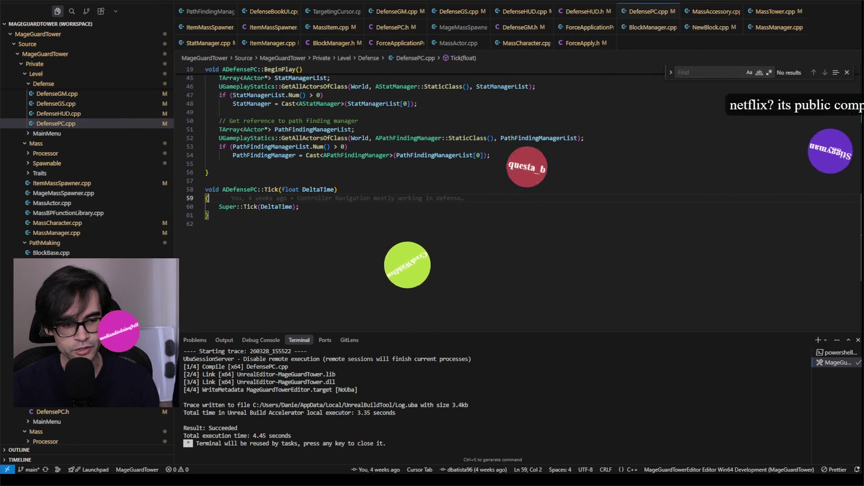
left_click(547, 180)
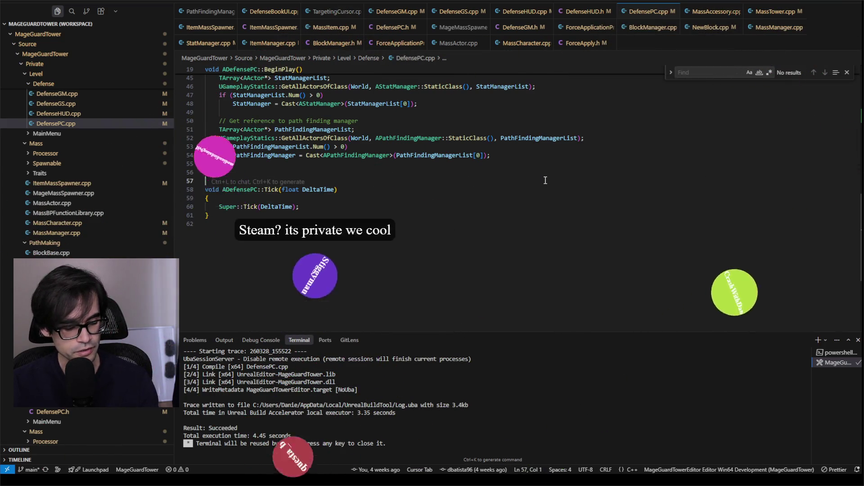
key("Left")
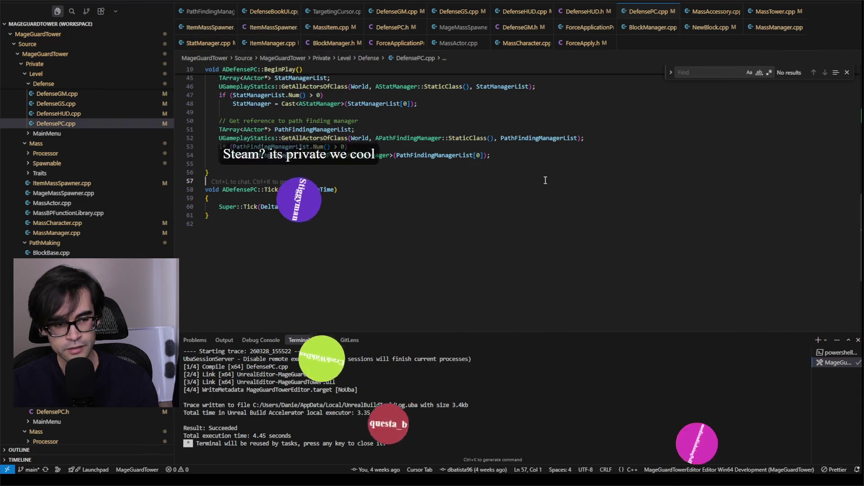
key("ctrl+shift+b")
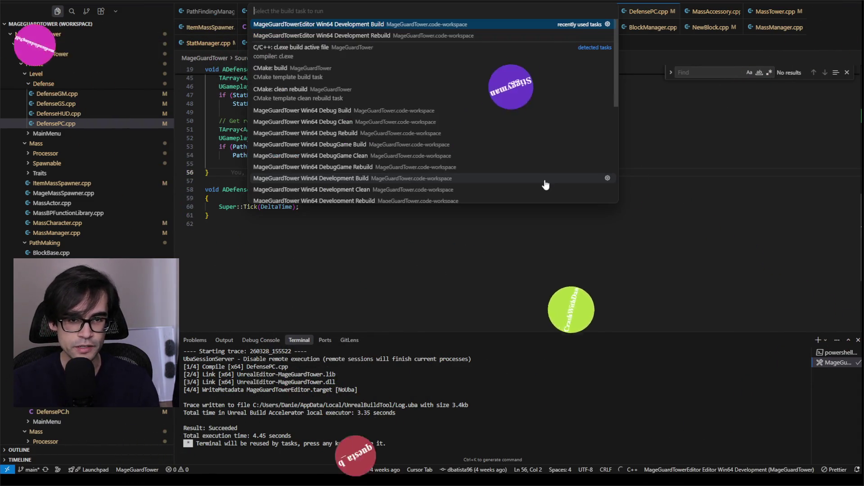
key("Return")
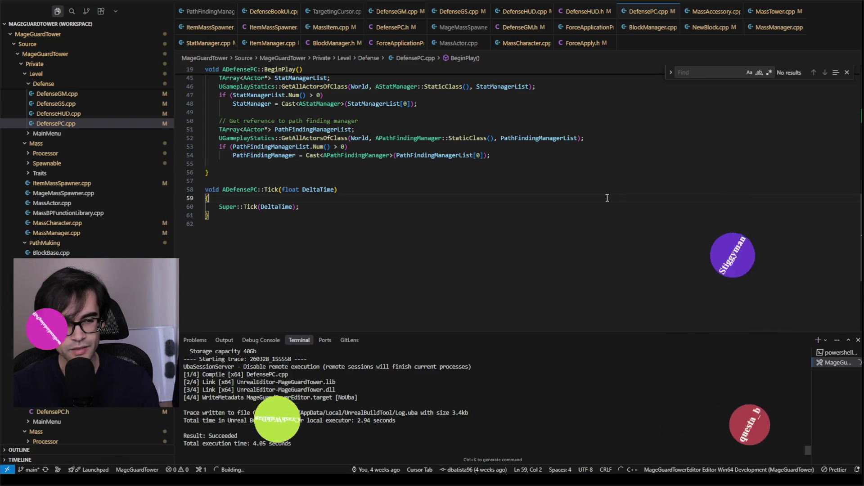
key("Up")
key("Up")
key("Up")
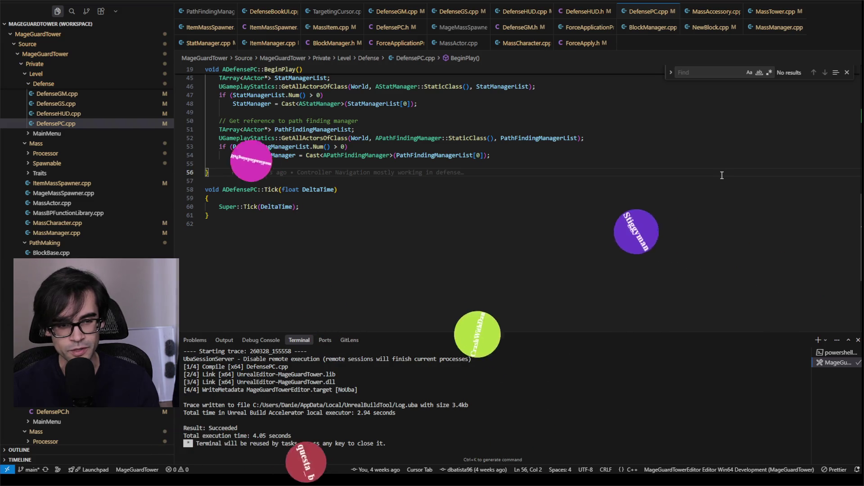
Bring up the MageGuardTower_5_5 project folder in File Explorer
left_click(716, 165)
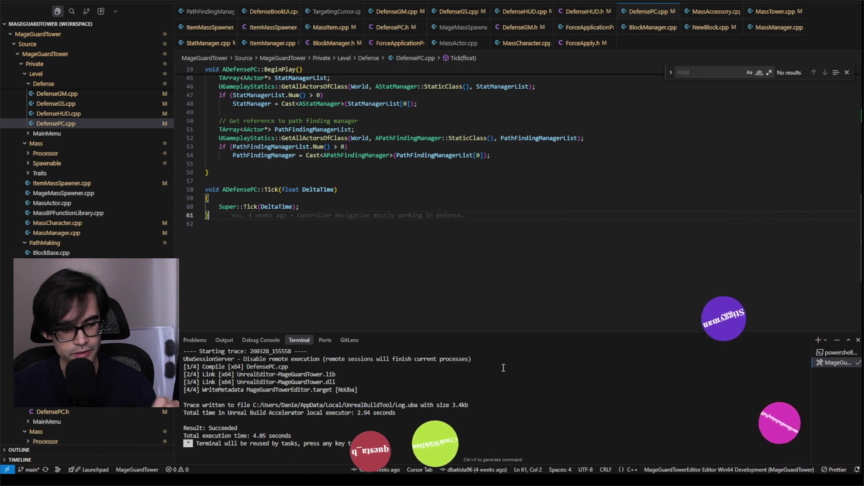
left_click(58, 469)
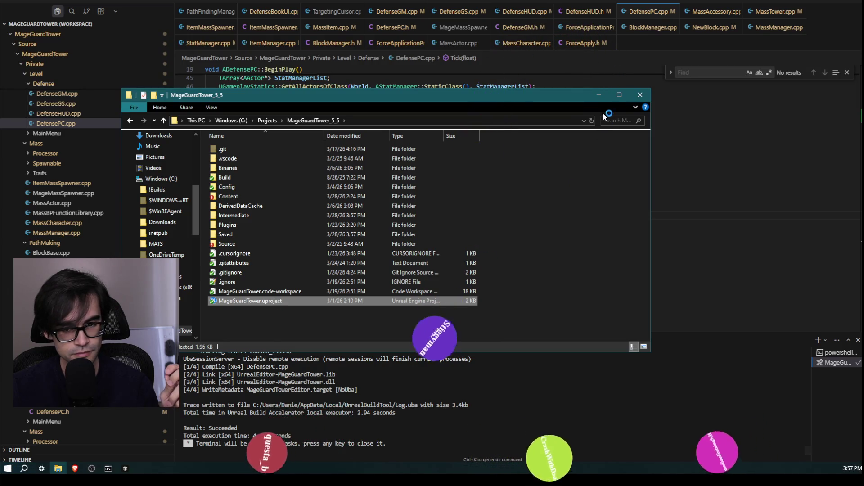
Launch MageGuardTower.uproject so Unreal Editor reopens the Defense level
left_click(599, 95)
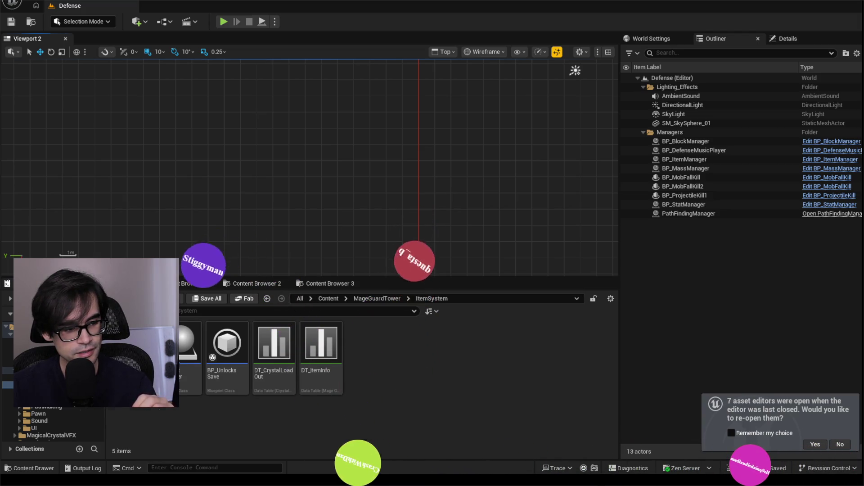
Open the Output Log drawer beneath the Defense level viewport
left_click(83, 469)
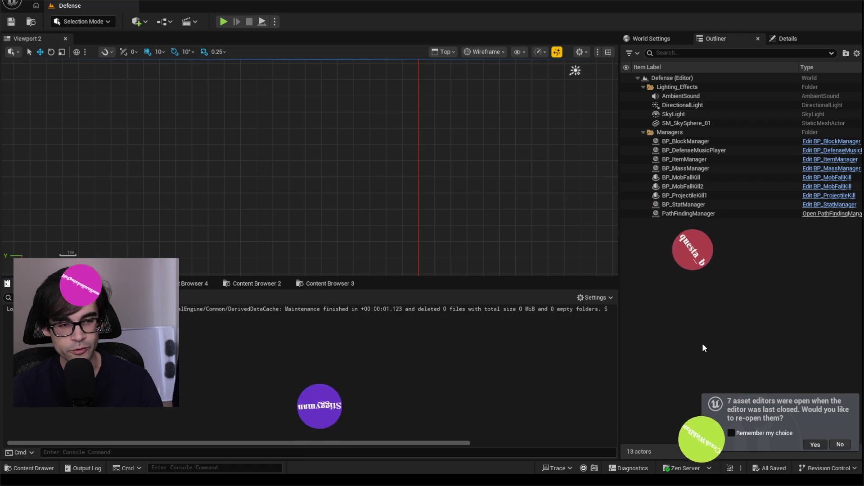
Tick New Hidden on the key 5 loop's upper Set Actor Hidden In Game node, then return to the Defense level
scroll(502, 175, "down", 2)
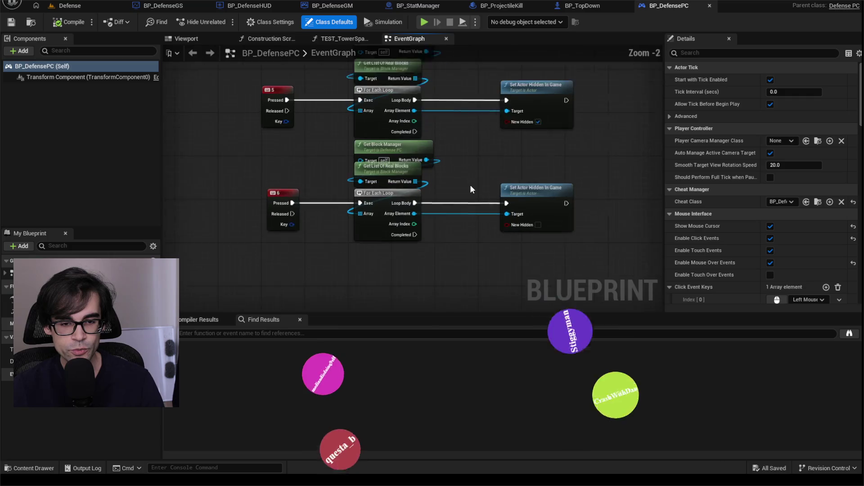
scroll(472, 185, "up", 1)
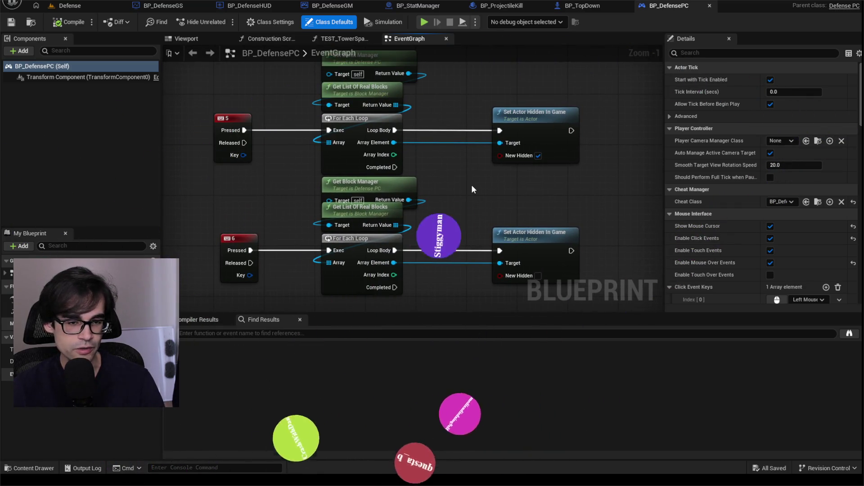
scroll(472, 184, "down", 4)
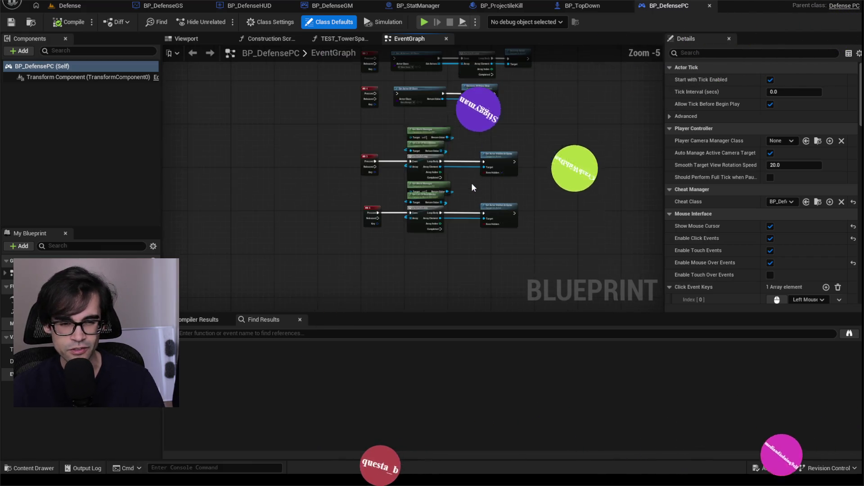
left_click_drag(474, 149, 440, 67)
scroll(428, 113, "up", 3)
left_click_drag(428, 113, 428, 150)
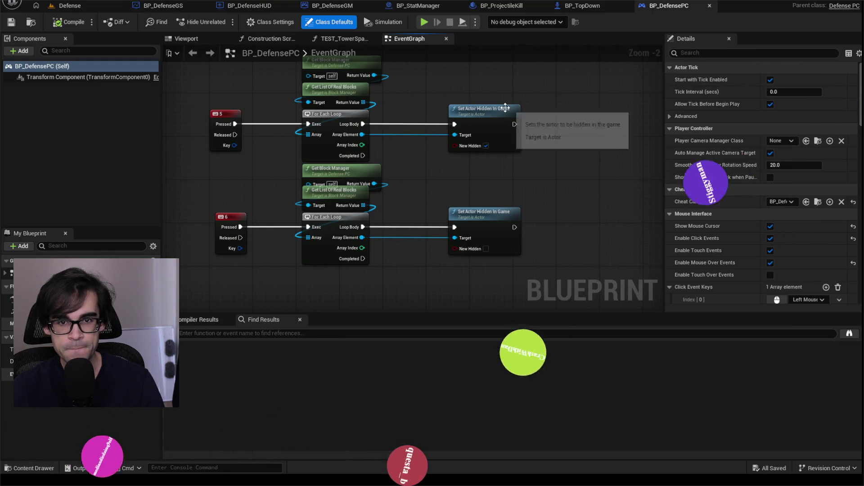
left_click_drag(446, 93, 432, 118)
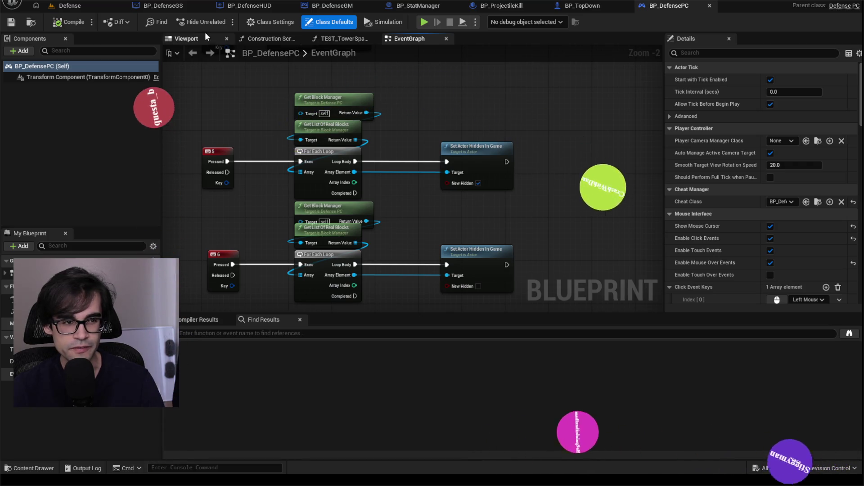
left_click(592, 4)
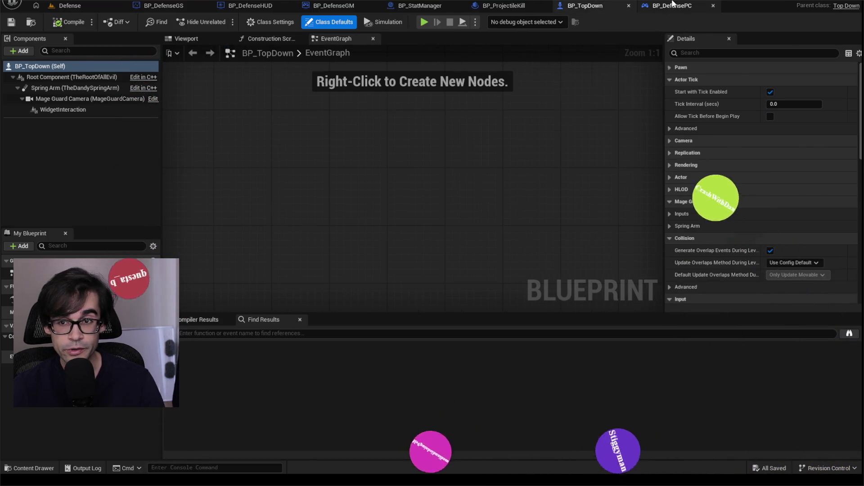
left_click(668, 5)
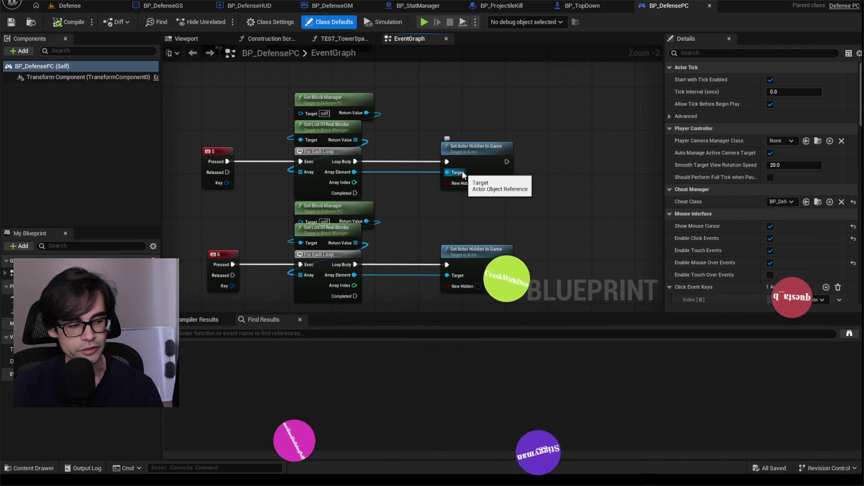
left_click(478, 183)
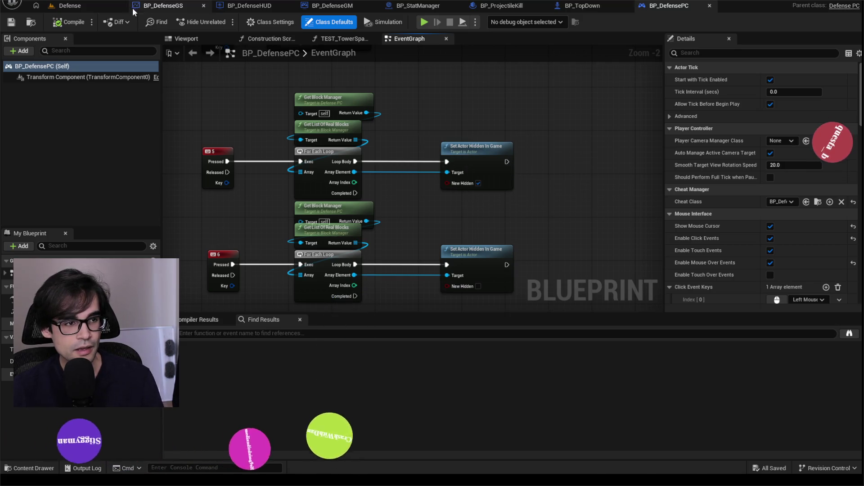
left_click(91, 8)
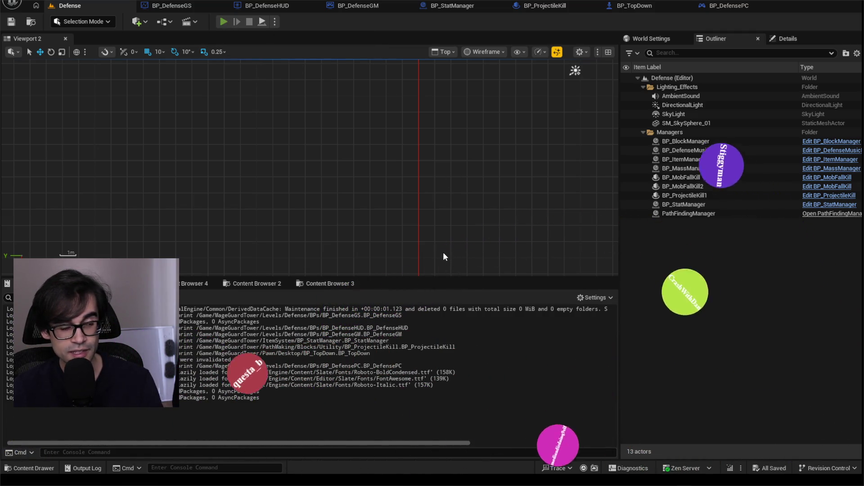
Launch a Play In Editor session of the Defense level with Alt+P
key("alt+p")
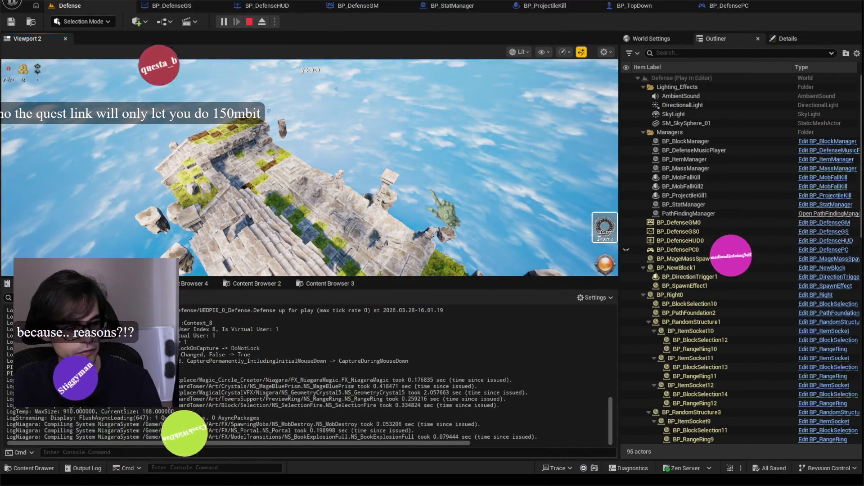
key("grave")
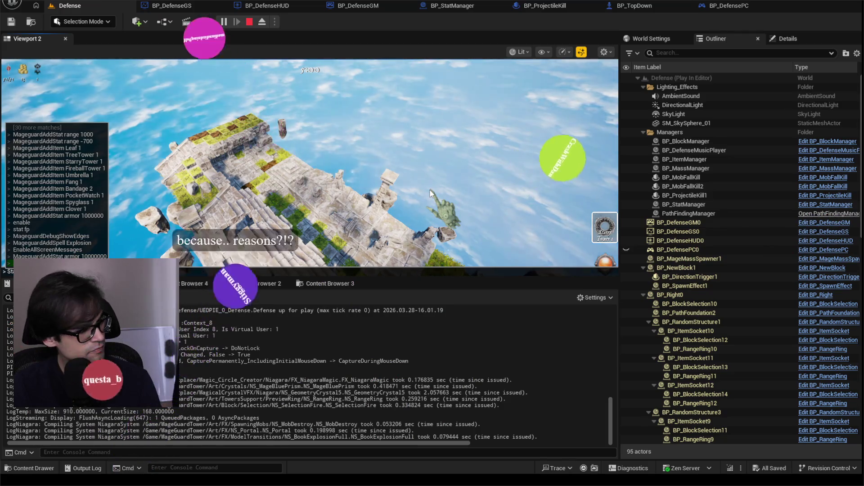
Run 'stat fps' in the console to show the frame-rate counter, then look around the island
type("stat fps")
key("Return")
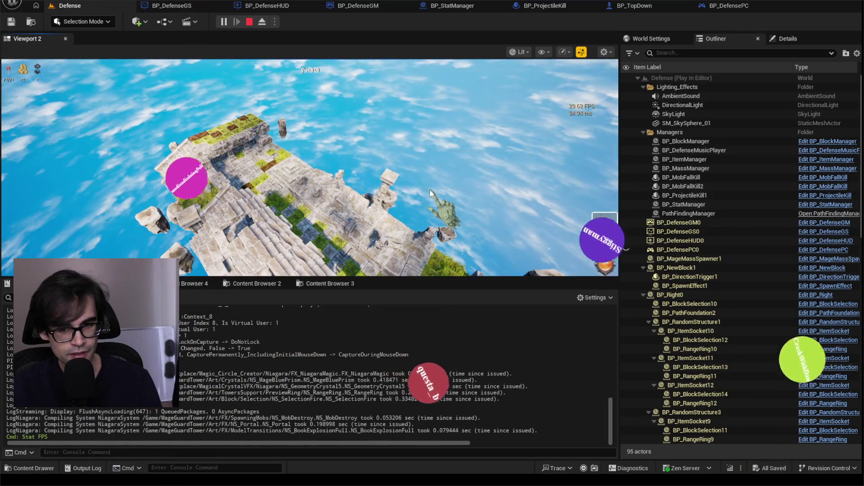
left_click_drag(430, 189, 429, 207)
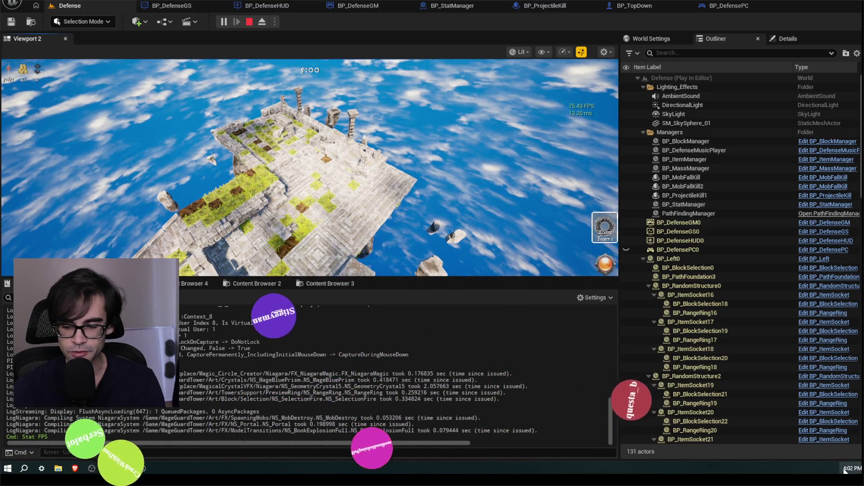
Glance at the taskbar calendar, skip the Support/Kit/Stats book, and resume control of the game camera
left_click(845, 470)
left_click(845, 470)
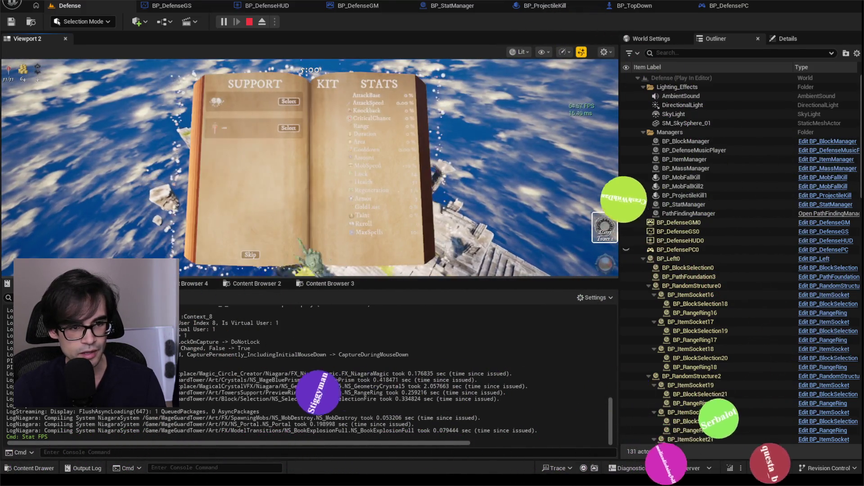
left_click(250, 256)
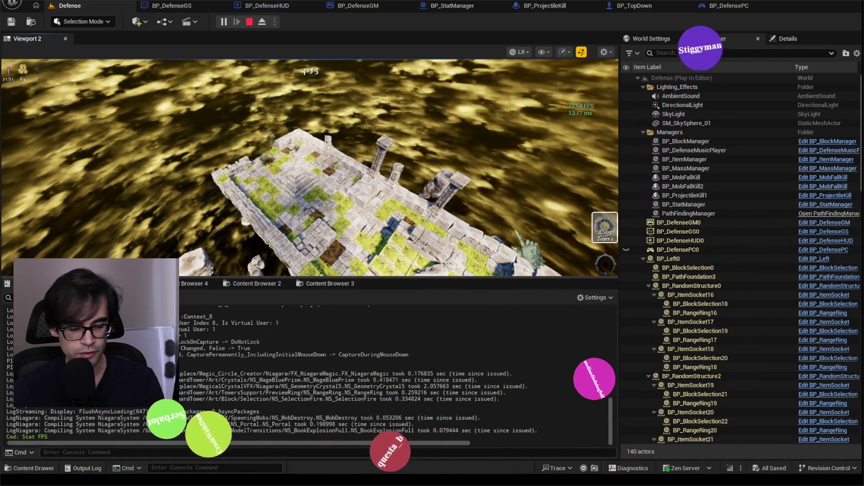
left_click(605, 266)
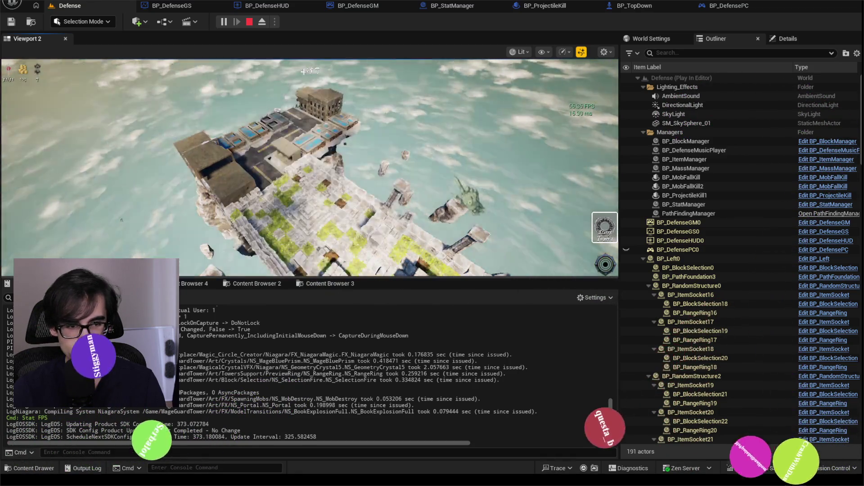
Zoom the game camera and recapture the view, playing on until the book reappears
scroll(305, 72, "up", 2)
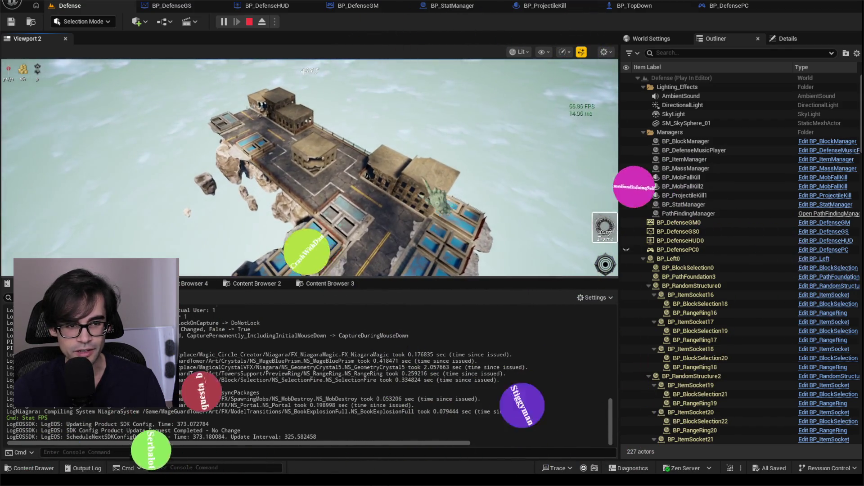
left_click(310, 167)
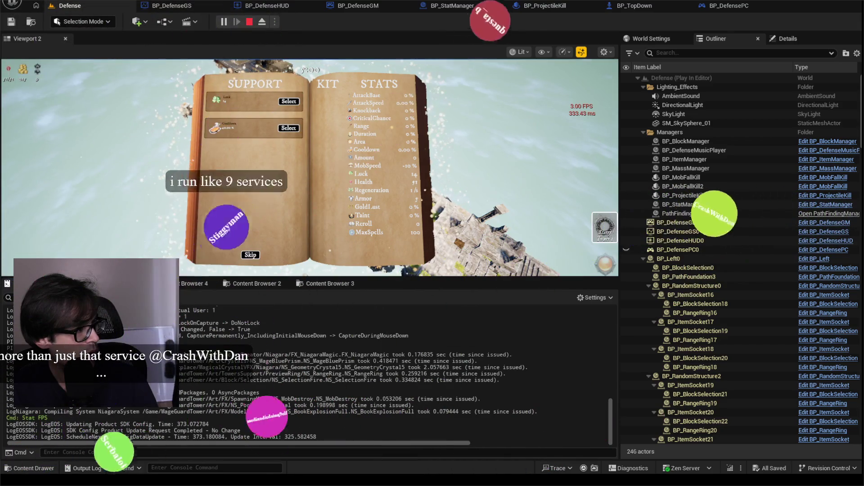
Bring the Discord window over the editor and dismiss the server's options menu
mouse_move(0, 72)
left_mouse_down()
mouse_move(420, 74)
mouse_move(339, 54)
mouse_move(657, 47)
left_mouse_up()
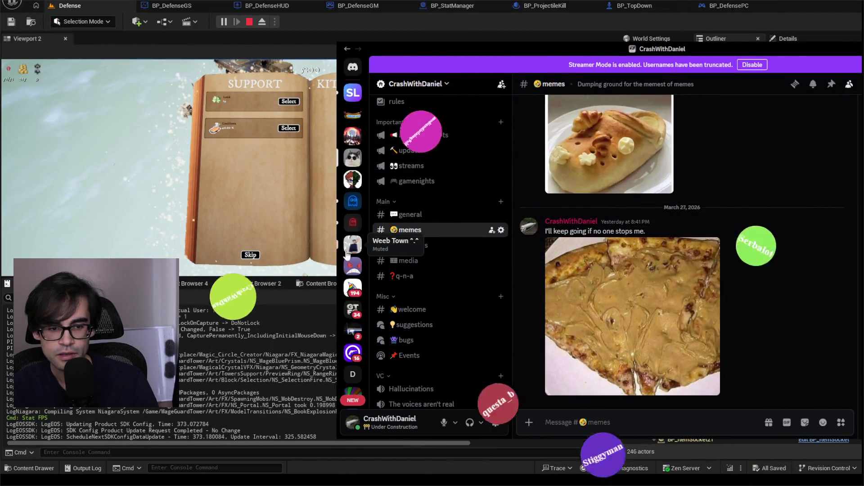
right_click(351, 160)
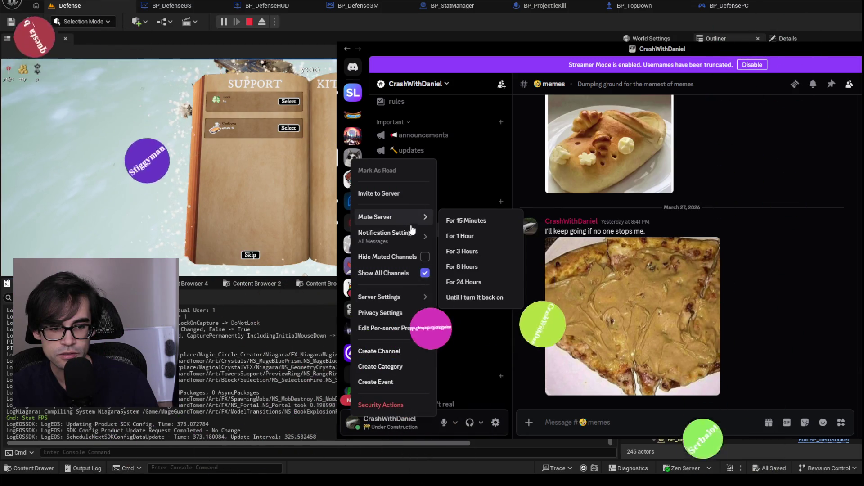
mouse_move(412, 236)
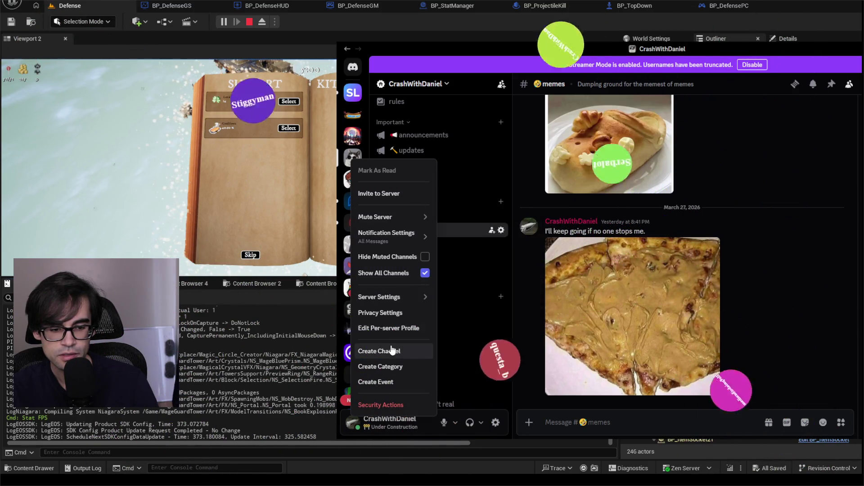
mouse_move(383, 296)
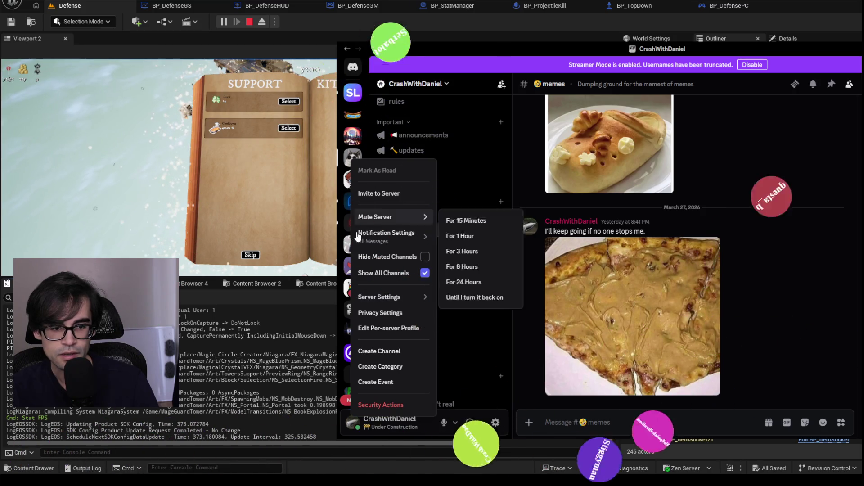
key("Escape")
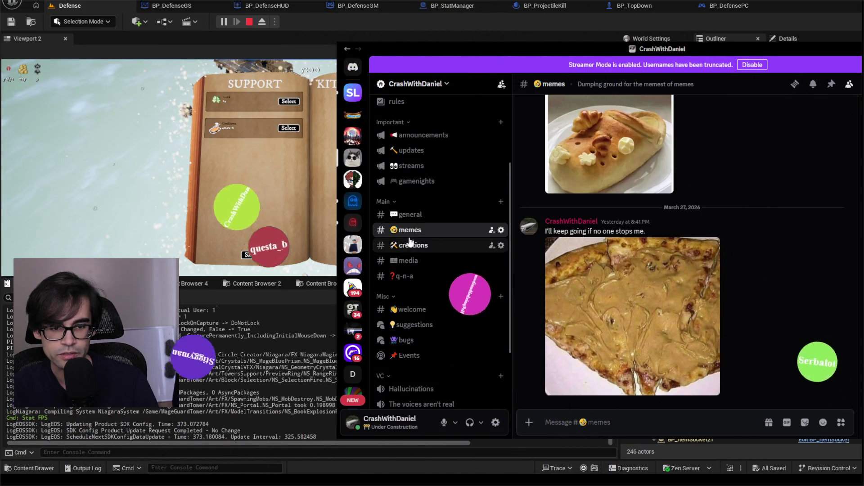
Switch to the #streams channel and show its channel options
left_click(411, 166)
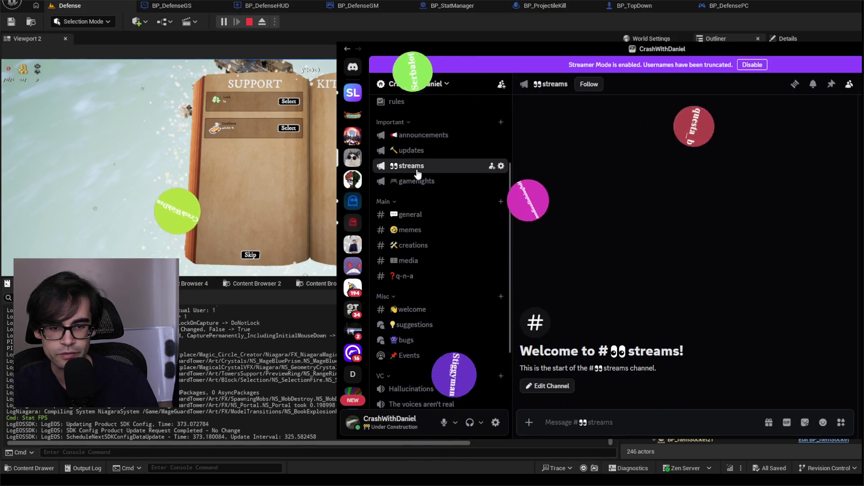
right_click(425, 171)
mouse_move(470, 270)
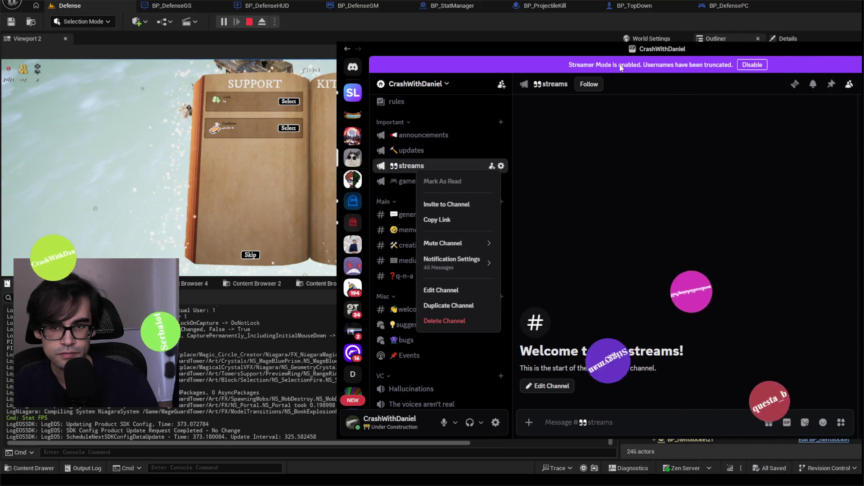
left_click(460, 292)
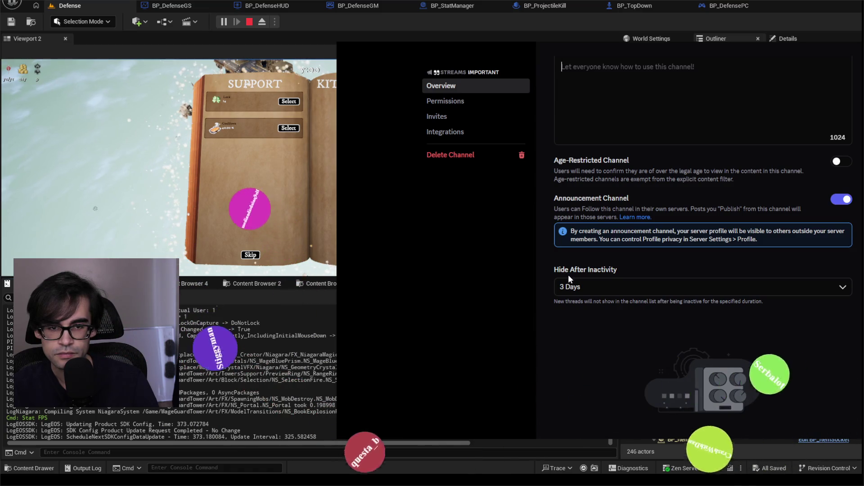
scroll(568, 275, "up", 3)
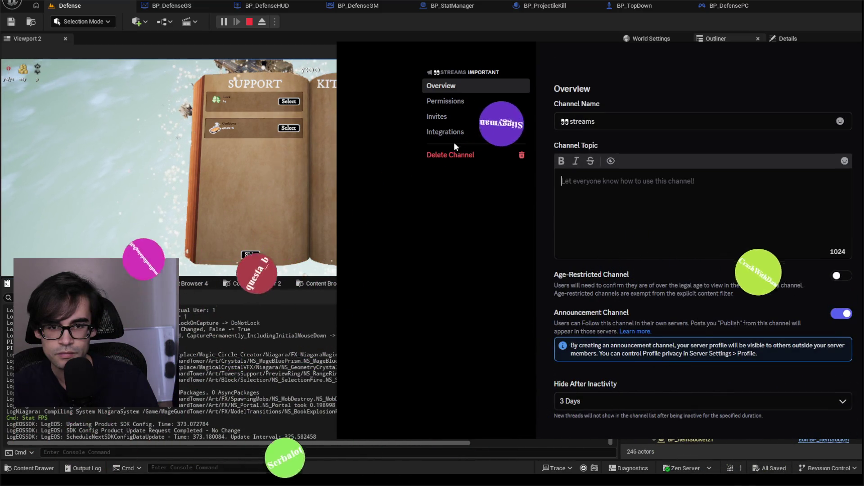
mouse_move(605, 47)
left_mouse_down()
mouse_move(517, 43)
mouse_move(543, 42)
left_mouse_up()
scroll(502, 277, "down", 3)
scroll(504, 284, "up", 3)
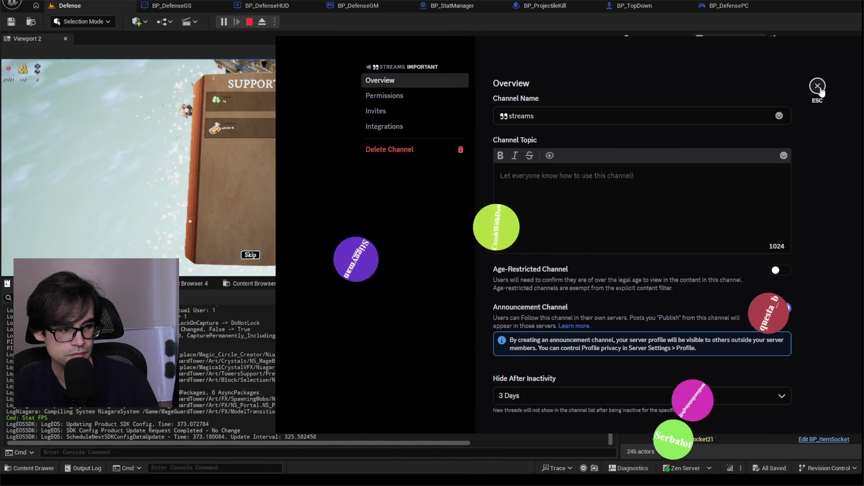
left_click(819, 88)
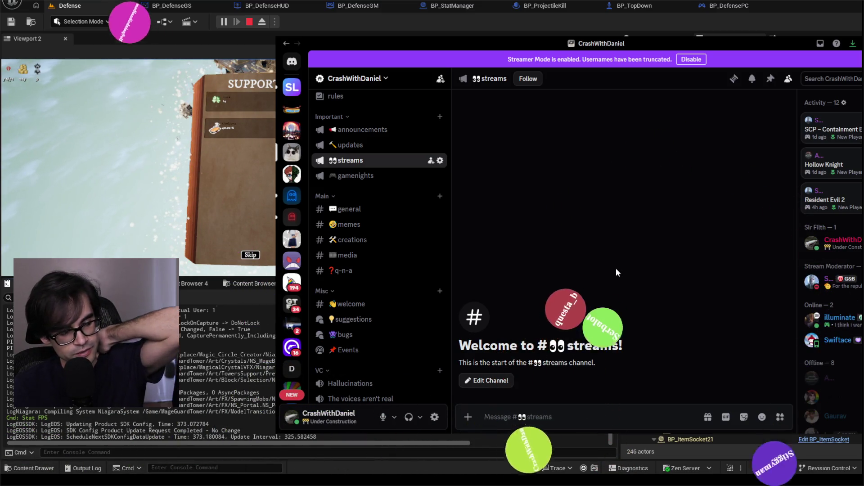
Slide the Discord window right, then drag it off the left edge to reveal the game
left_click_drag(644, 43, 729, 59)
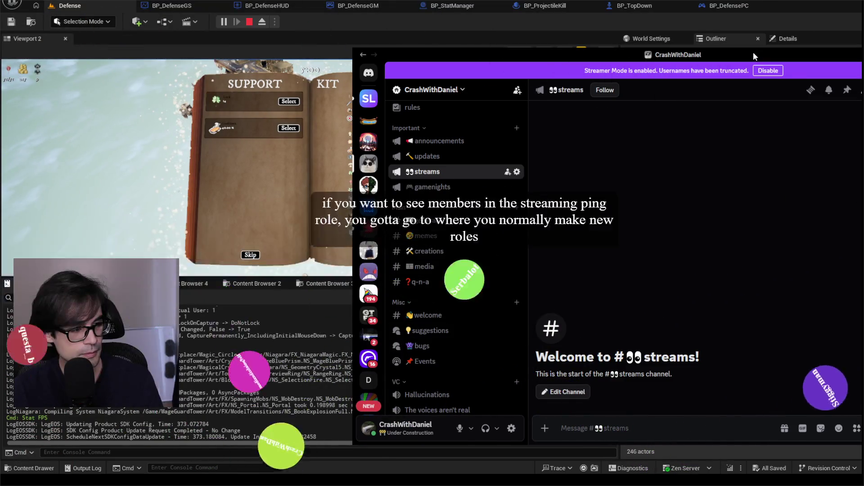
mouse_move(753, 52)
left_mouse_down()
mouse_move(592, 79)
mouse_move(0, 63)
left_mouse_up()
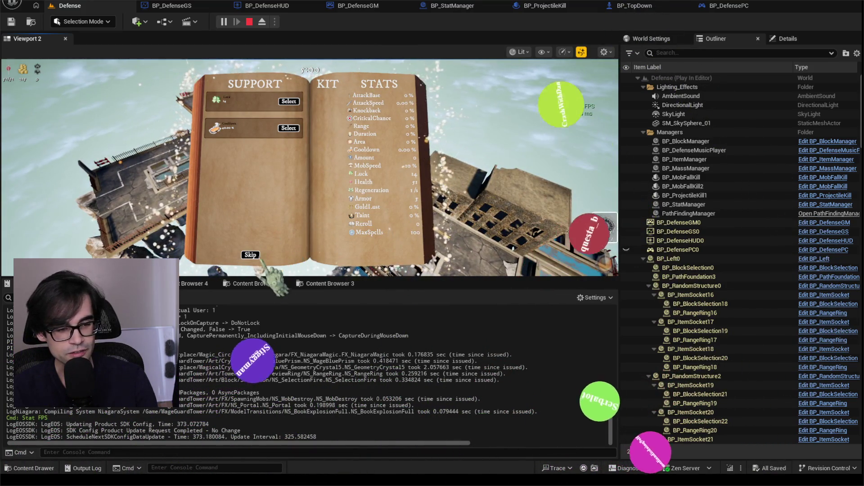
Skip the support reward, lower the Output Log splitter to enlarge the game view, and skip the next support choice
left_click(276, 255)
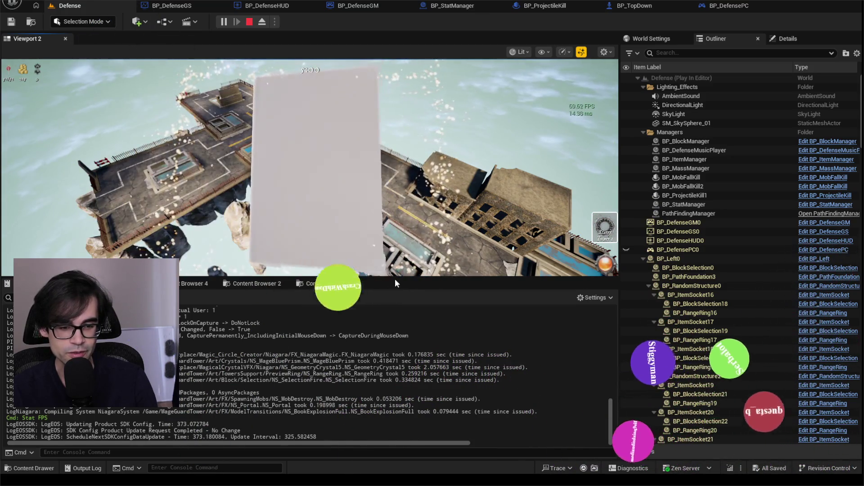
left_click_drag(398, 280, 386, 347)
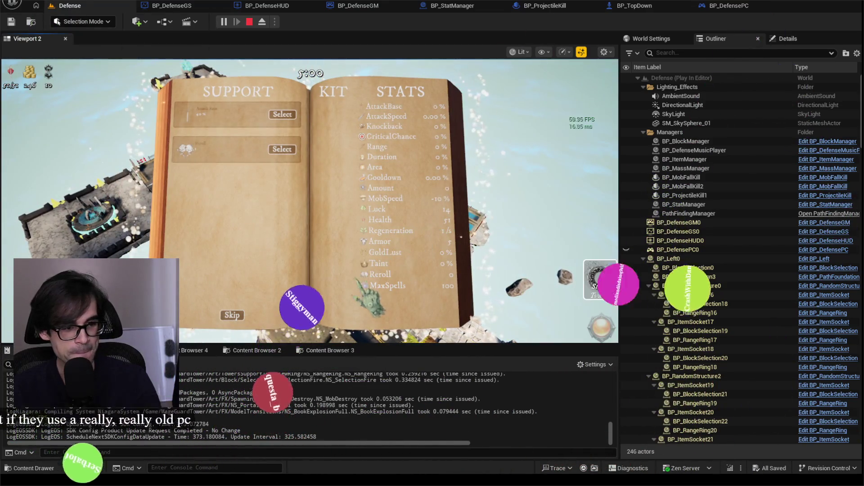
left_click(233, 316)
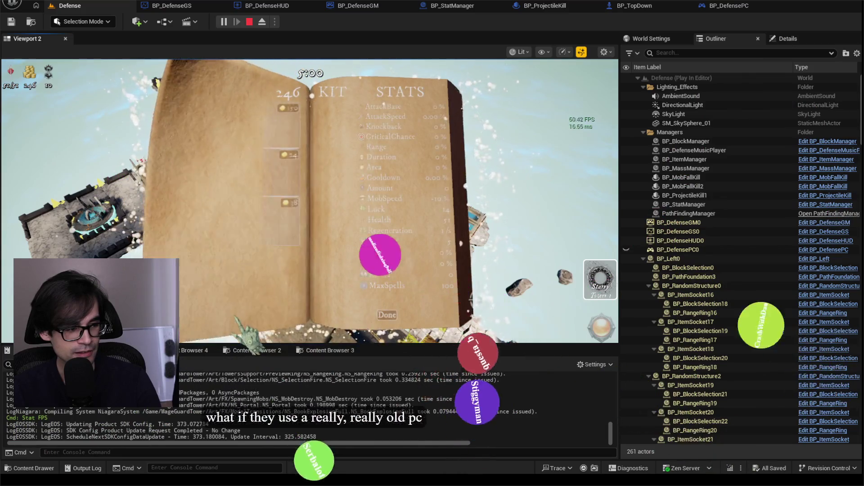
Click Done in the Shop to close the book and return to the town island
left_click(388, 315)
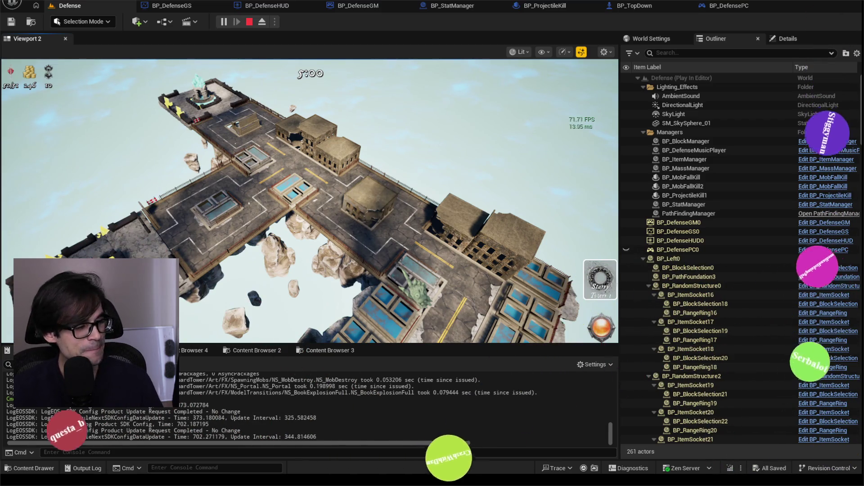
Pan and zoom the camera across the expanded city to see the mossy new area
key("d")
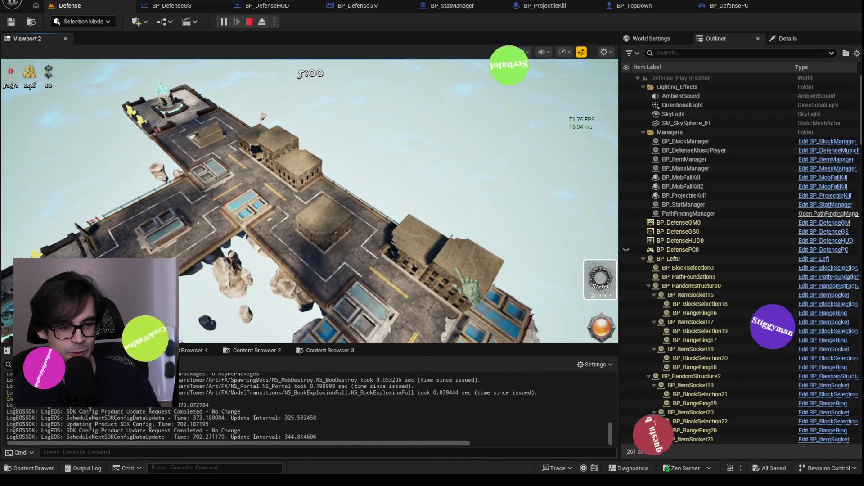
key("s")
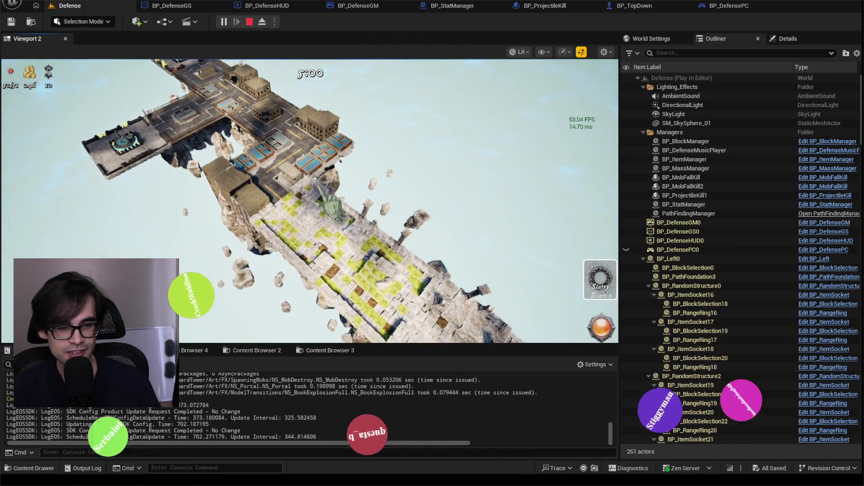
scroll(310, 200, "up", 3)
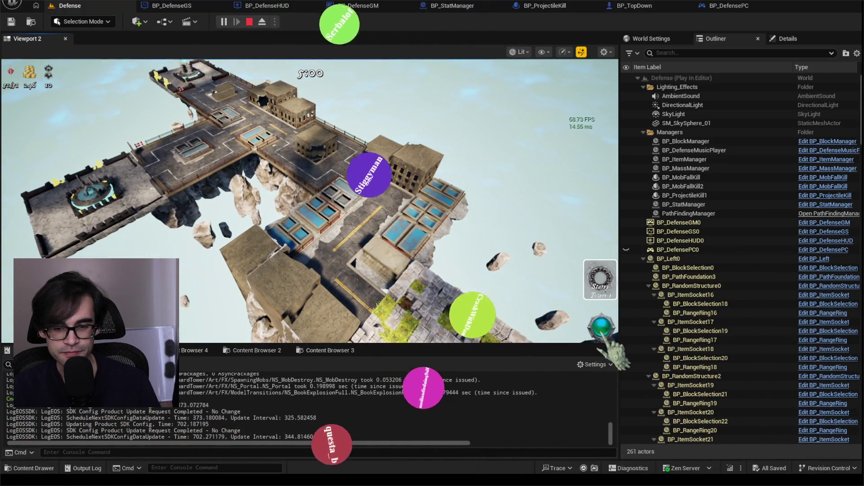
scroll(310, 200, "down", 3)
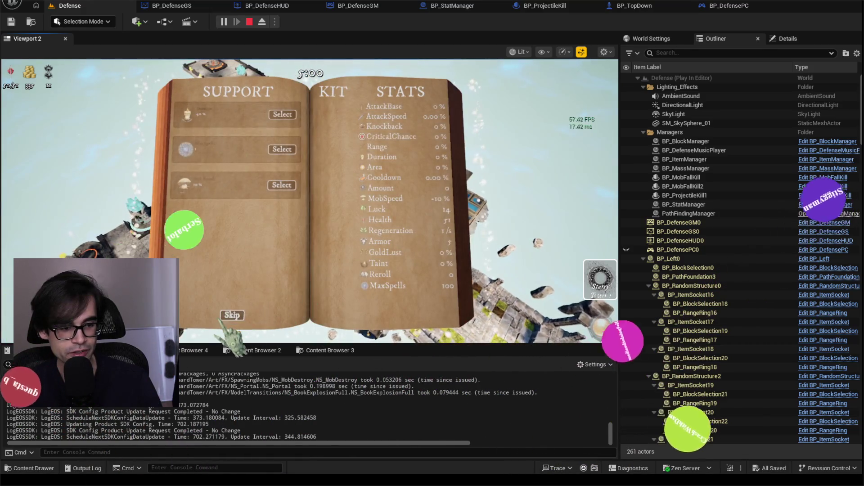
Skip the support rewards and close the shop across waves until the 1,071-gold shop opens
left_click(232, 316)
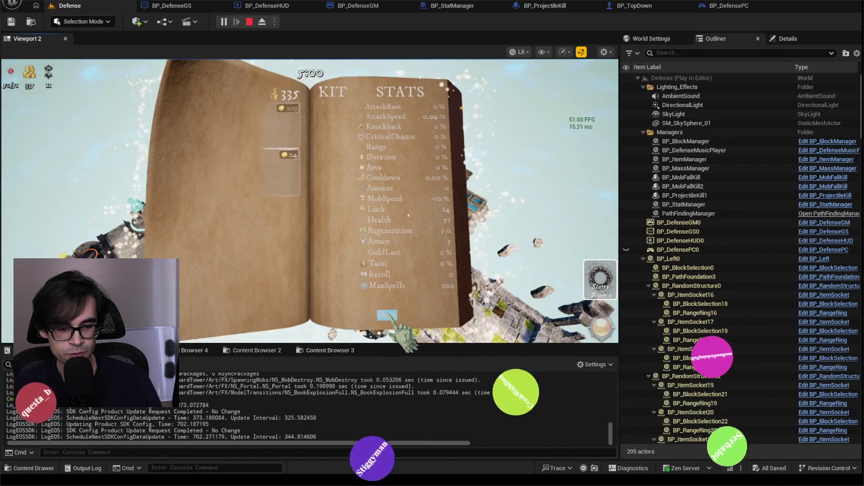
left_click(388, 315)
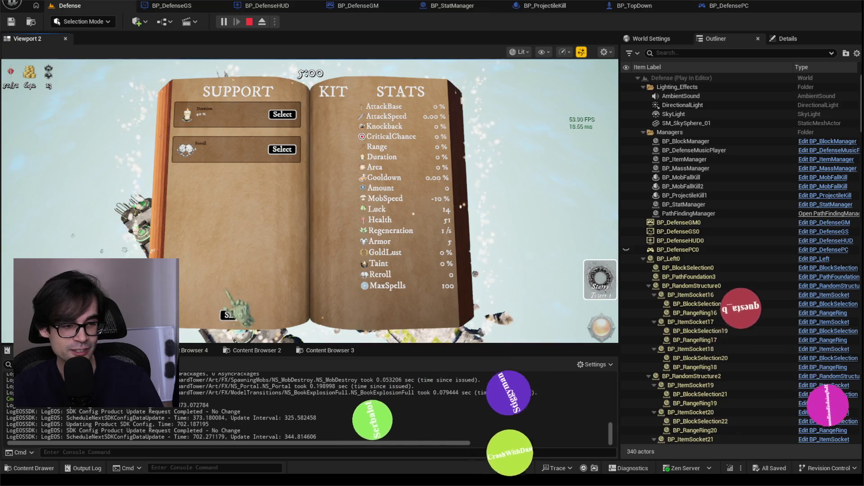
left_click(234, 316)
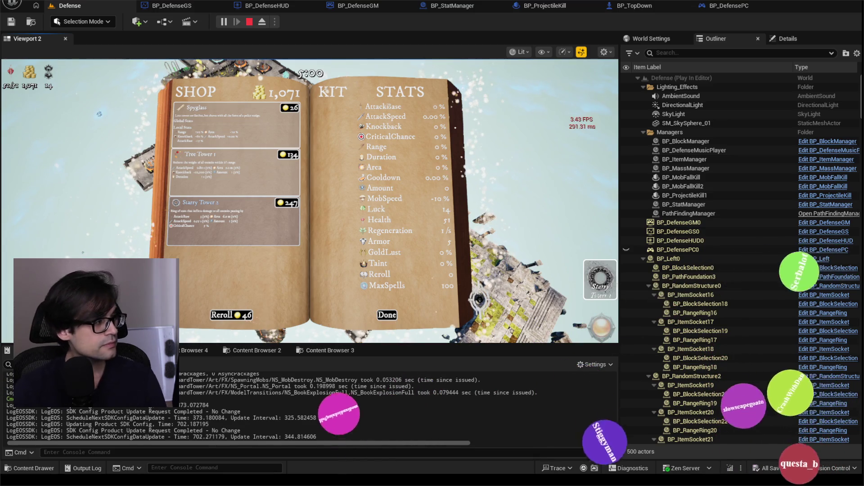
Close the shop with Done and pan back over the enlarged city's tower platforms
left_click(388, 315)
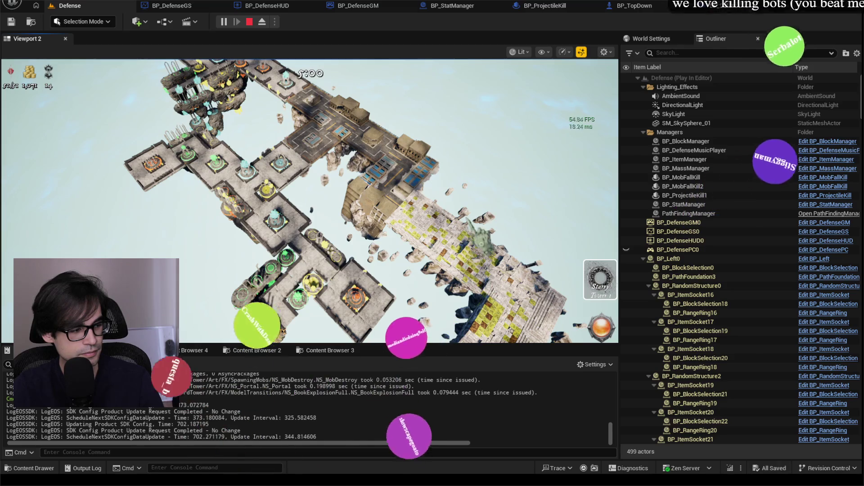
key("w")
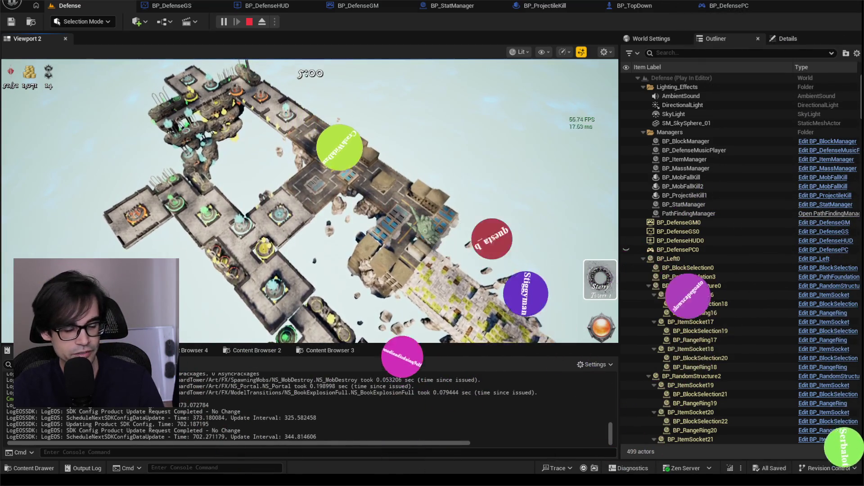
key("w")
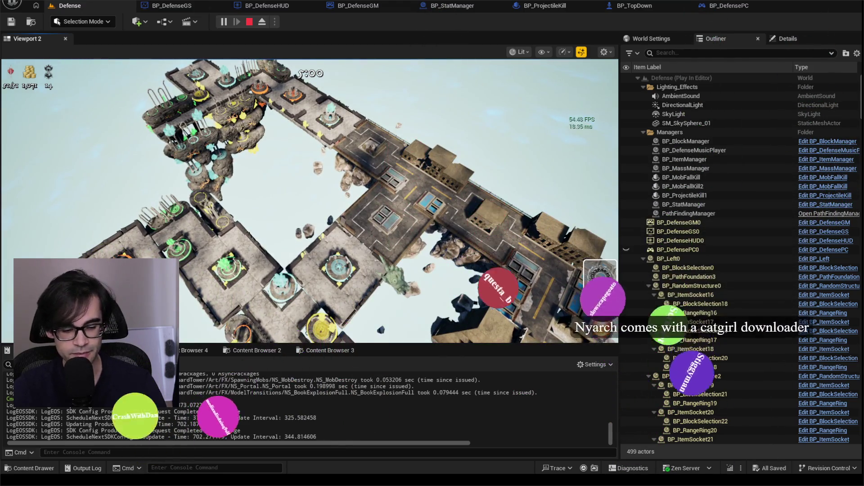
Survey the left tower platforms and bridge buildings, then bring up the in-game Mageguard console
key("w")
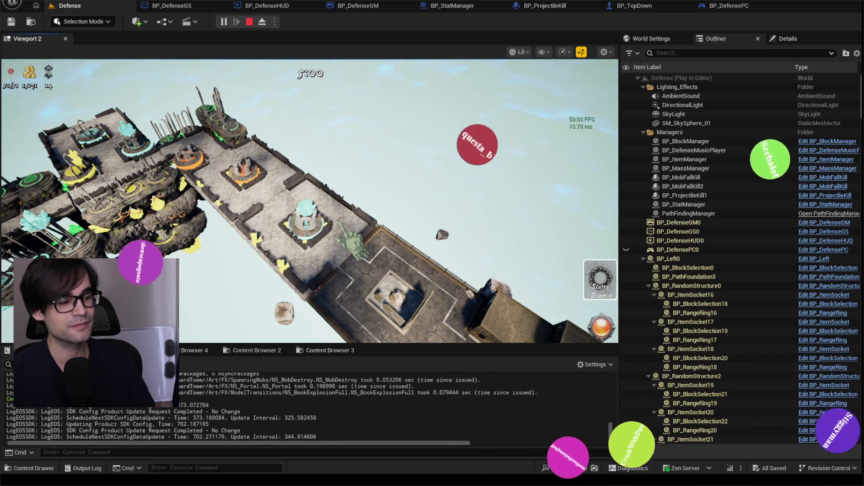
key("a")
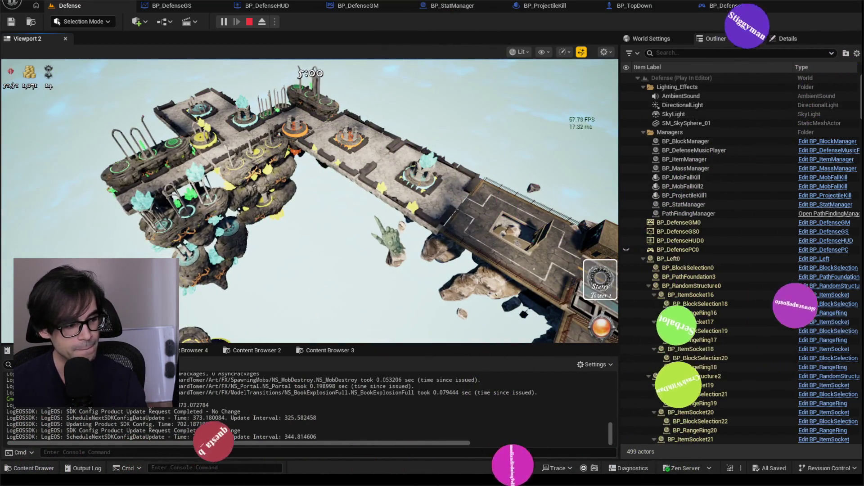
key("d")
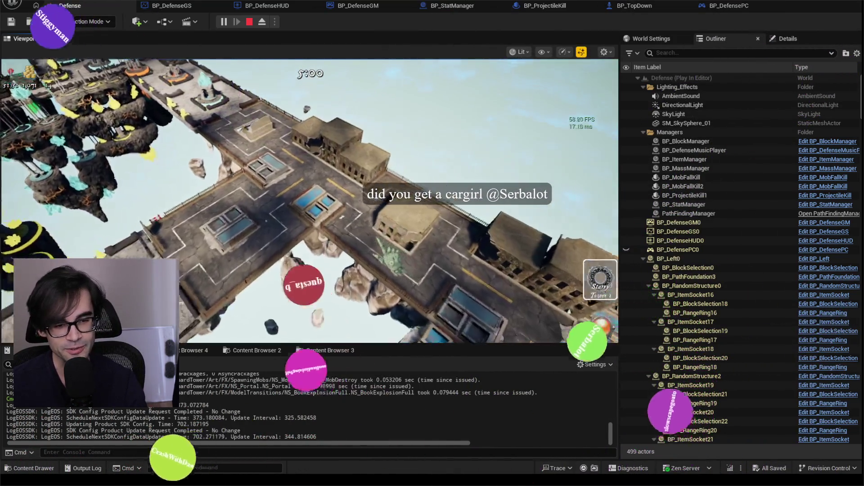
key("a")
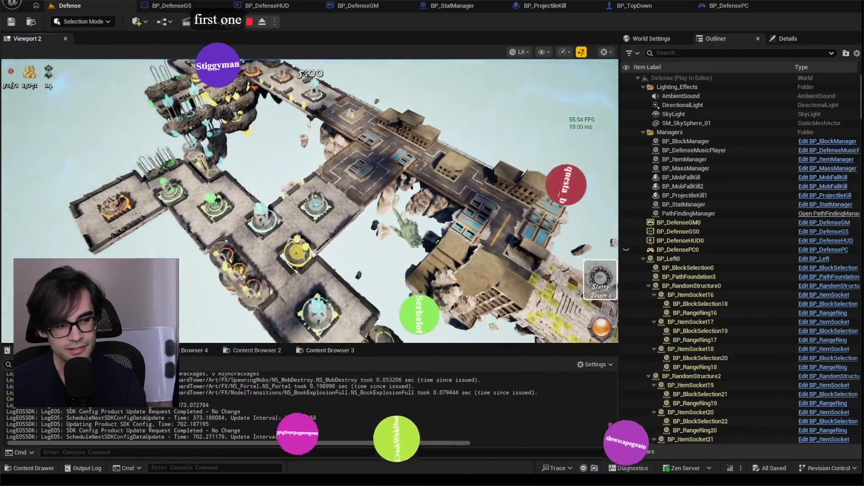
scroll(310, 201, "down", 2)
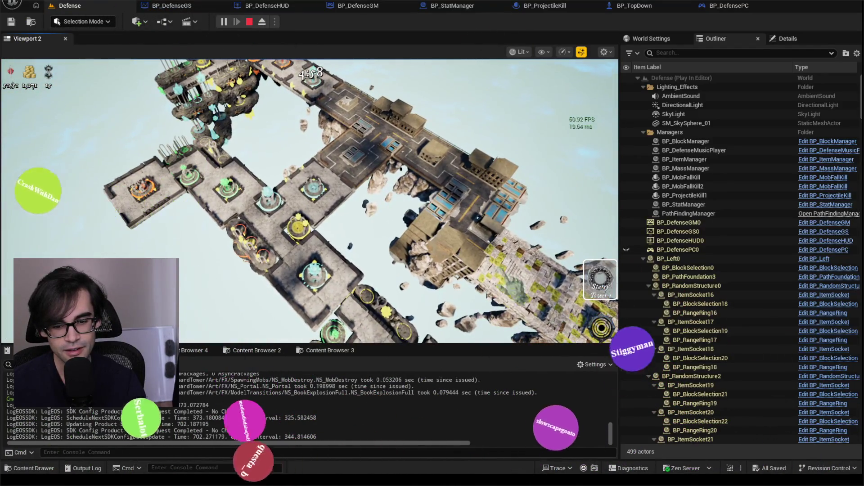
key("w")
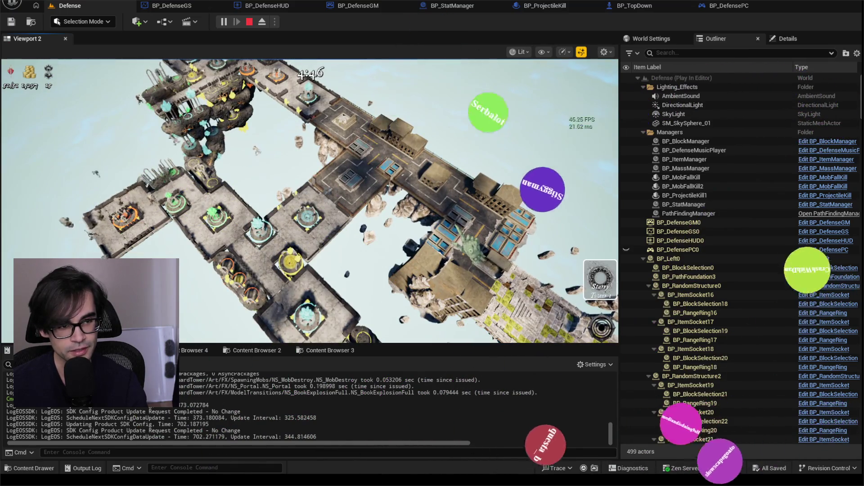
key("d")
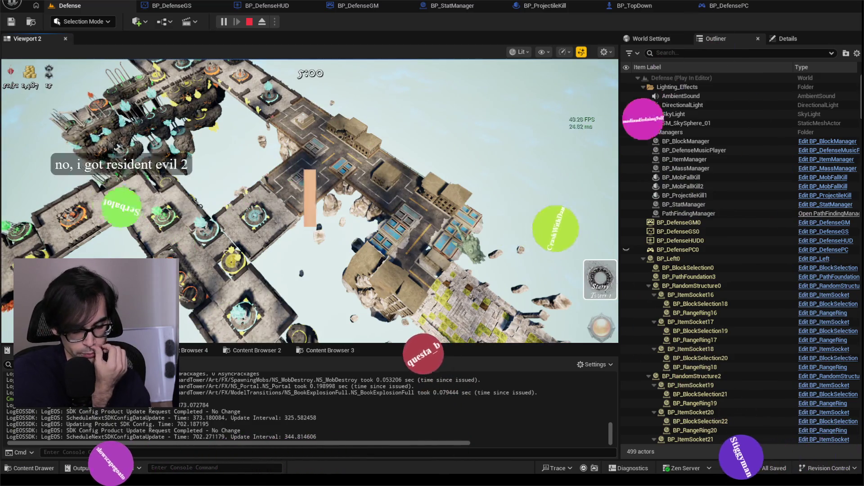
key("grave")
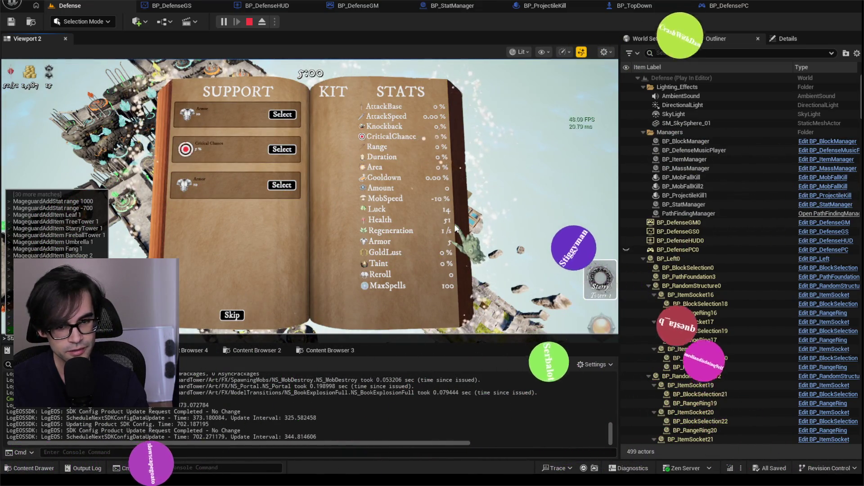
Run MageguardAddStat armor 10000000, close the shop, and capture the game camera for the wave
key("Return")
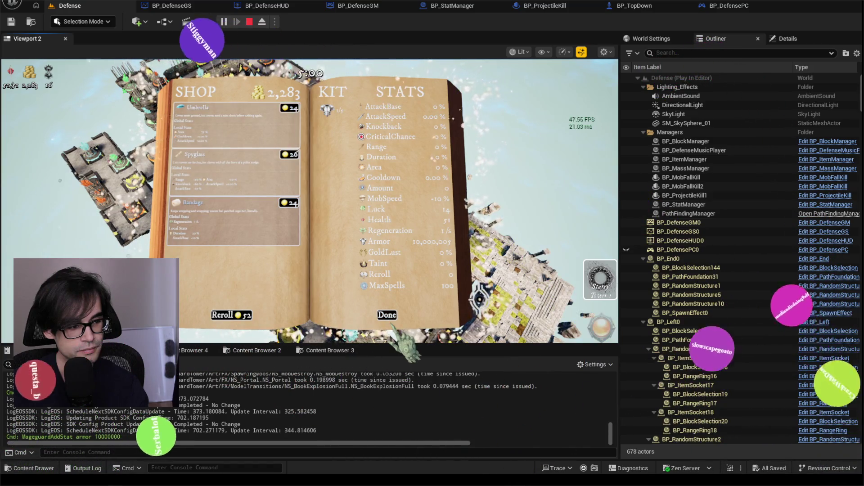
left_click(386, 314)
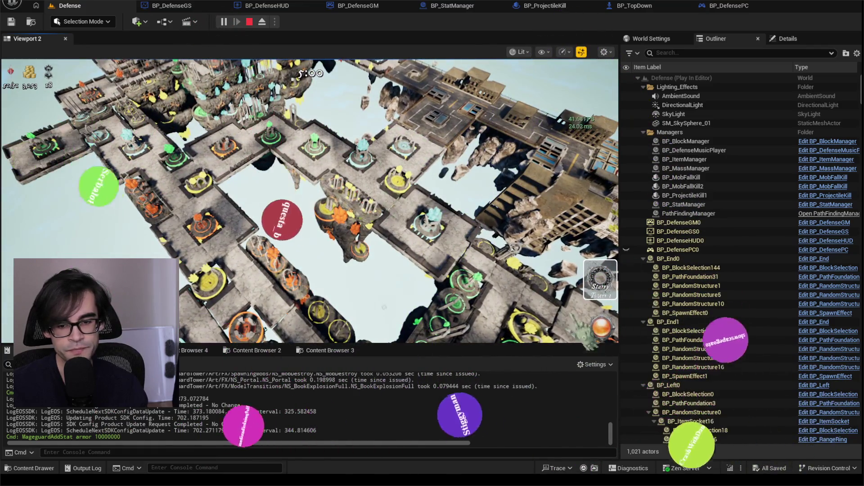
left_click(310, 201)
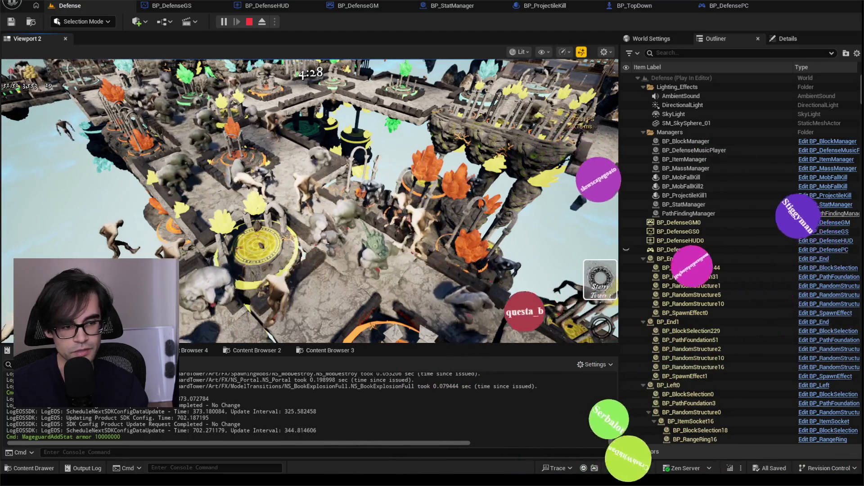
Zoom out over the whole map and run the character forward until new sections spawn
scroll(310, 200, "down", 5)
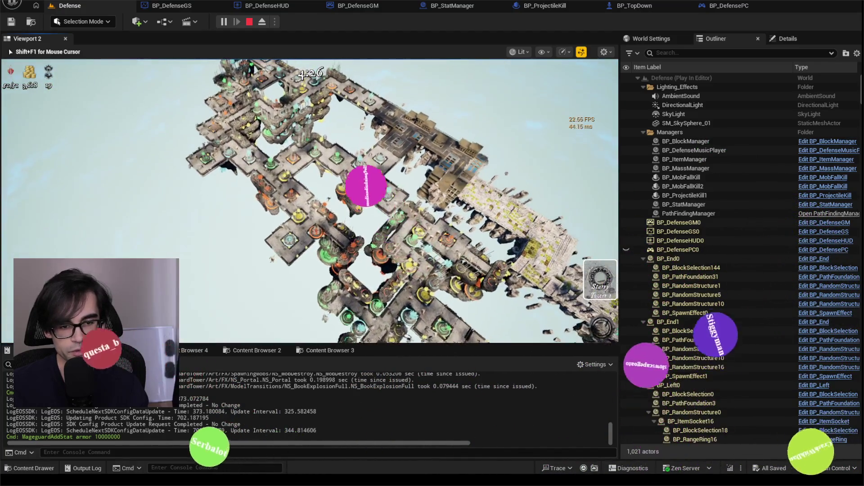
scroll(310, 201, "up", 3)
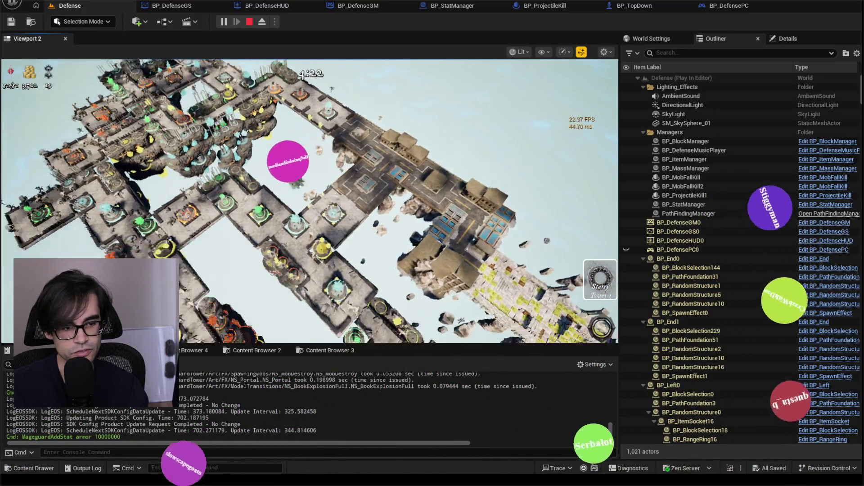
key("s")
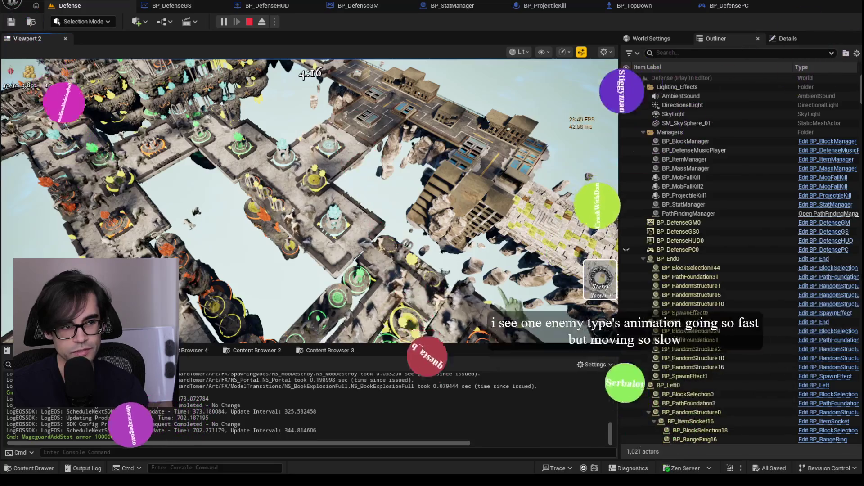
scroll(310, 201, "down", 5)
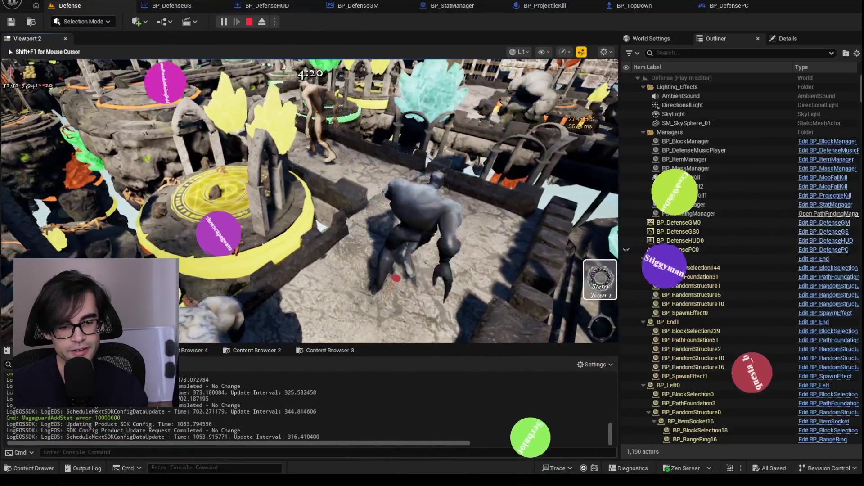
key("w")
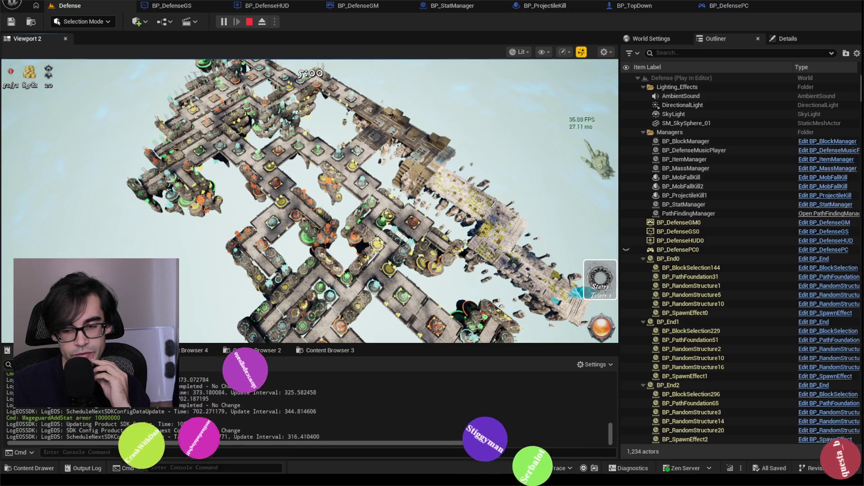
Select the BP_End10 level section in the World Outliner
scroll(679, 290, "down", 15)
scroll(678, 287, "down", 12)
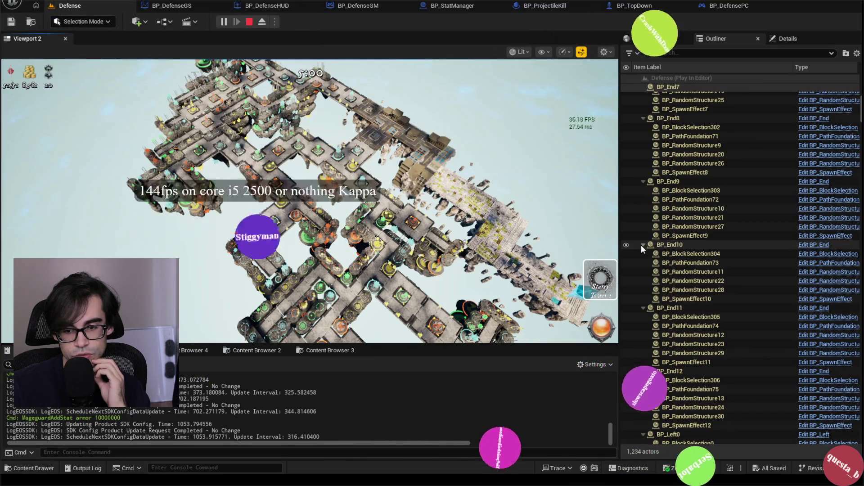
left_click(675, 245)
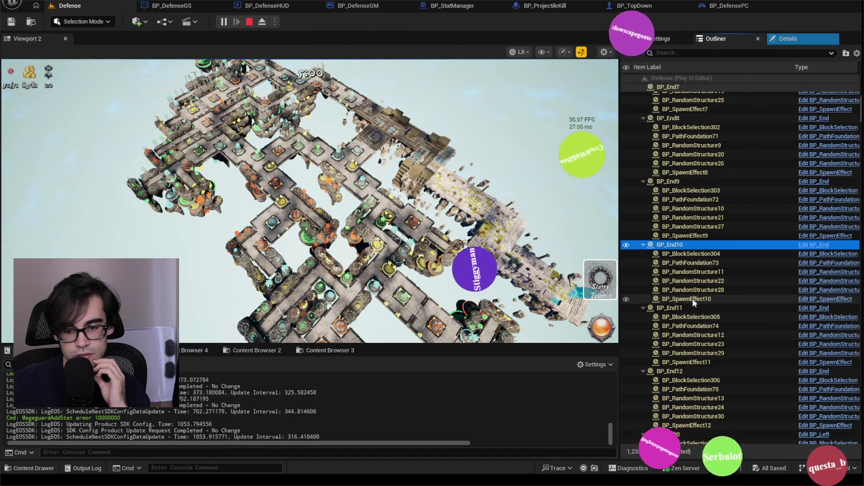
Return to the game viewport and pan the overhead map view
left_click(495, 225)
scroll(310, 201, "up", 3)
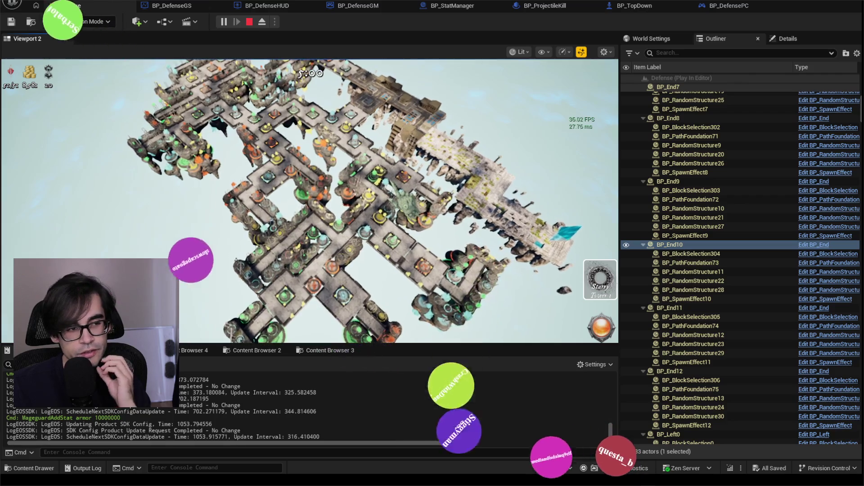
key("d")
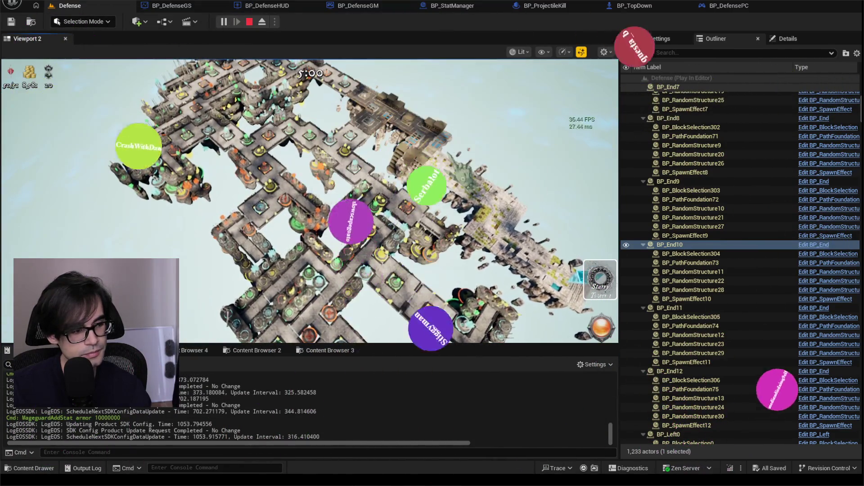
Start a performance trace from the status bar, then free the cursor with Shift+F1
left_click(583, 468)
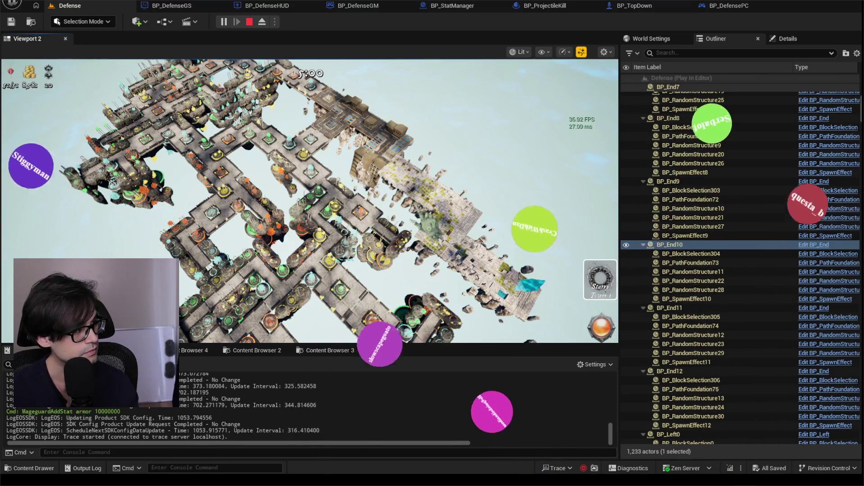
left_click(311, 202)
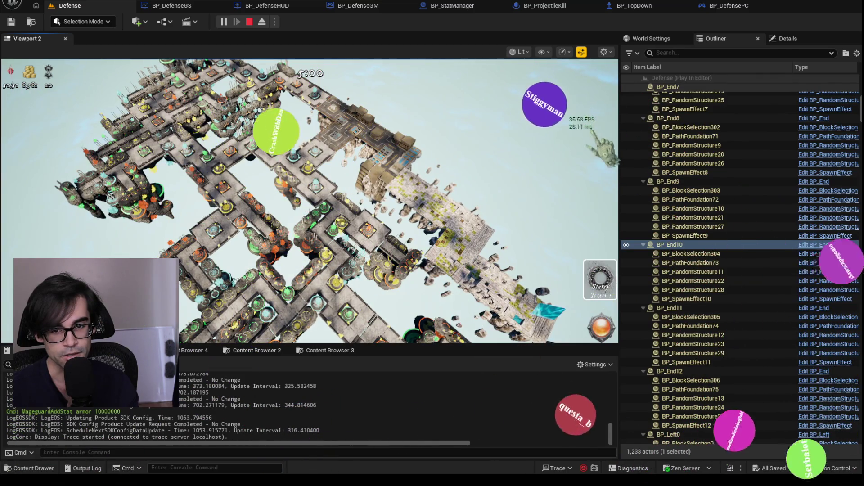
key("shift+F1")
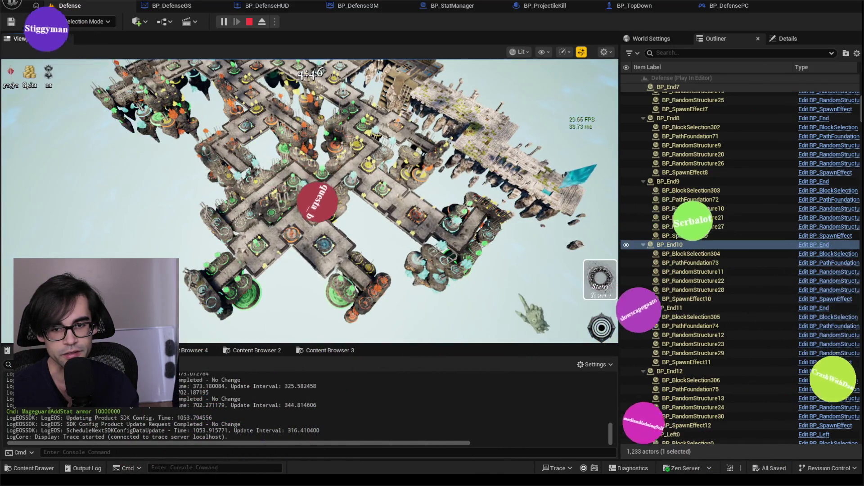
Capture the camera, swing over the level, and zoom in on the ogres and back out
left_click(183, 263)
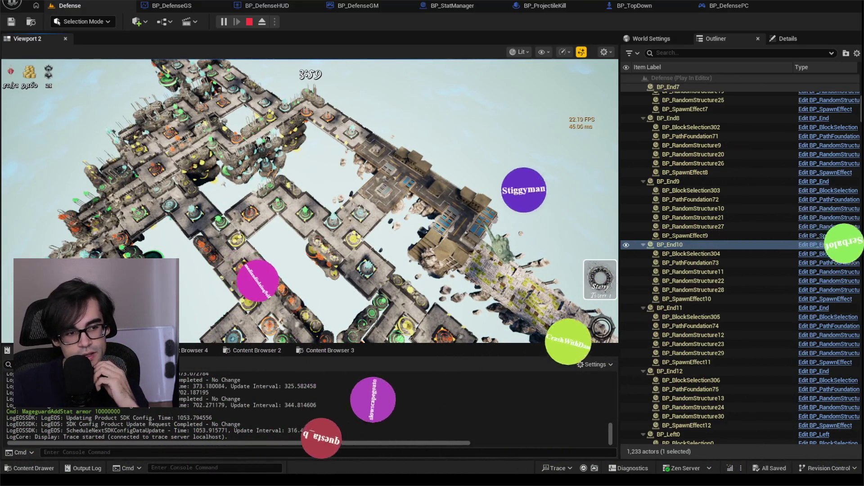
left_click(310, 198)
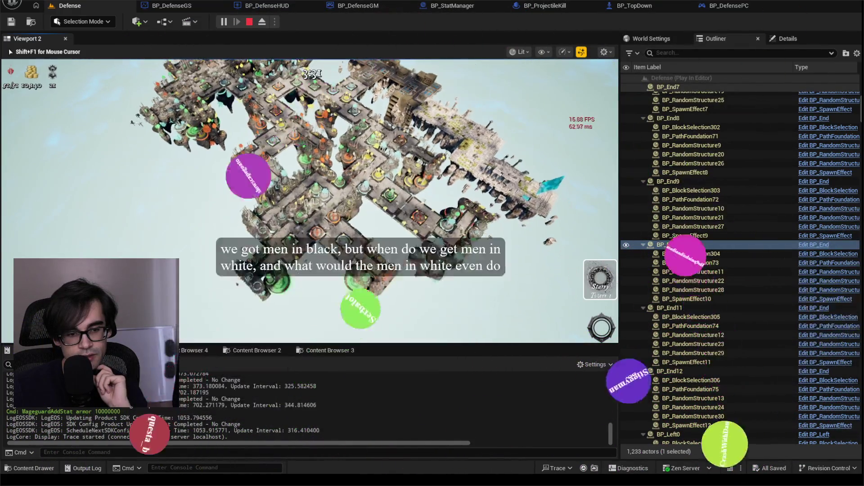
scroll(309, 200, "up", 5)
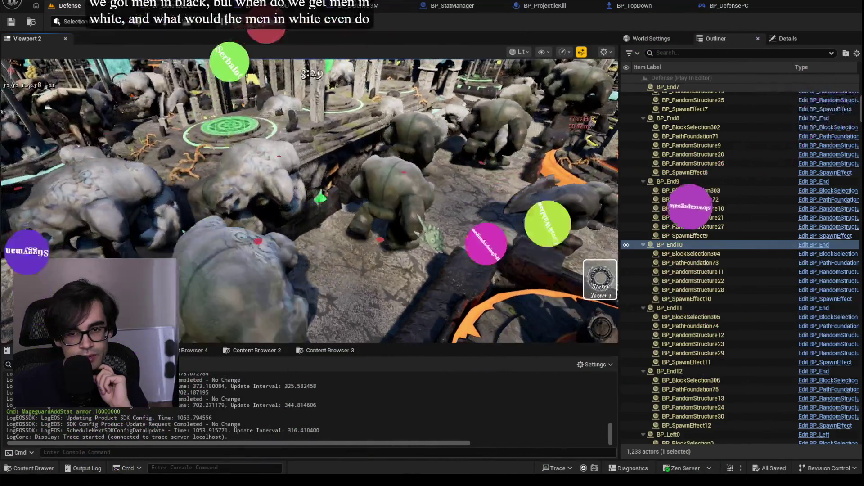
scroll(310, 200, "down", 5)
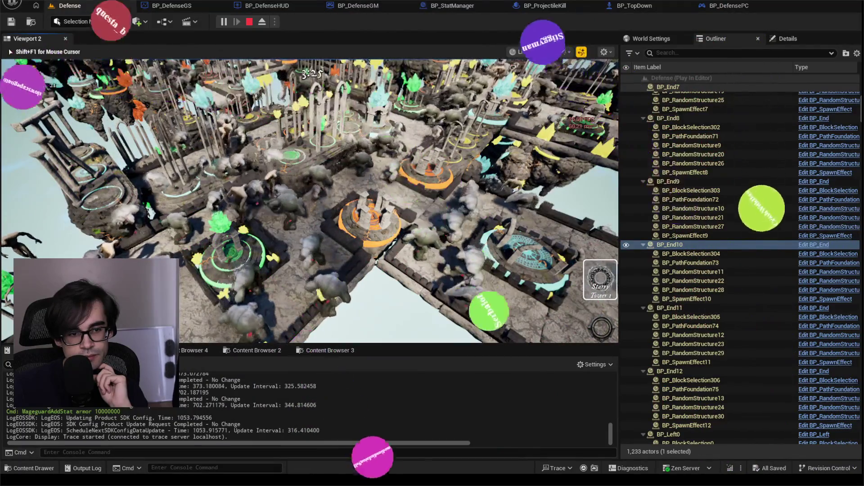
scroll(310, 201, "down", 2)
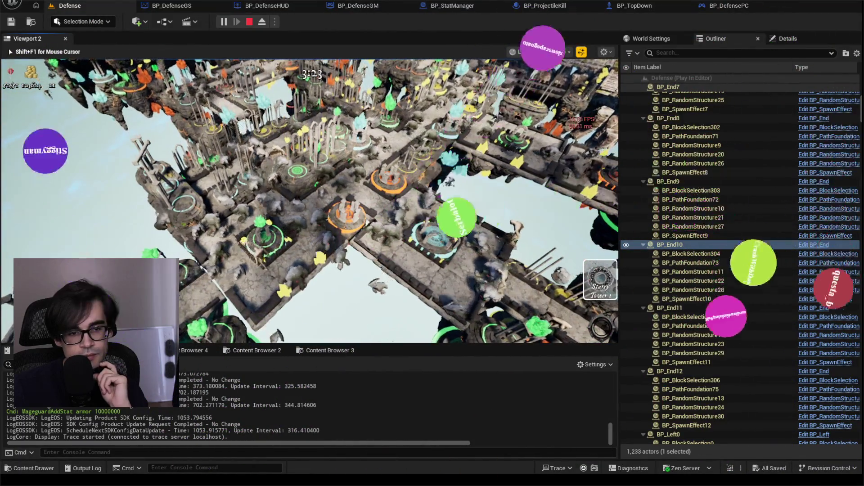
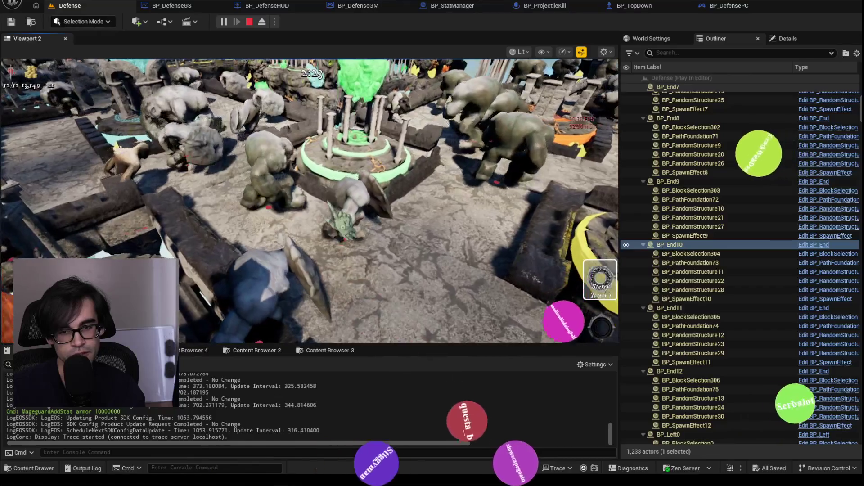
Zoom out the game view, end the Defense play session with Esc, and bring up the trace options
scroll(310, 201, "down", 10)
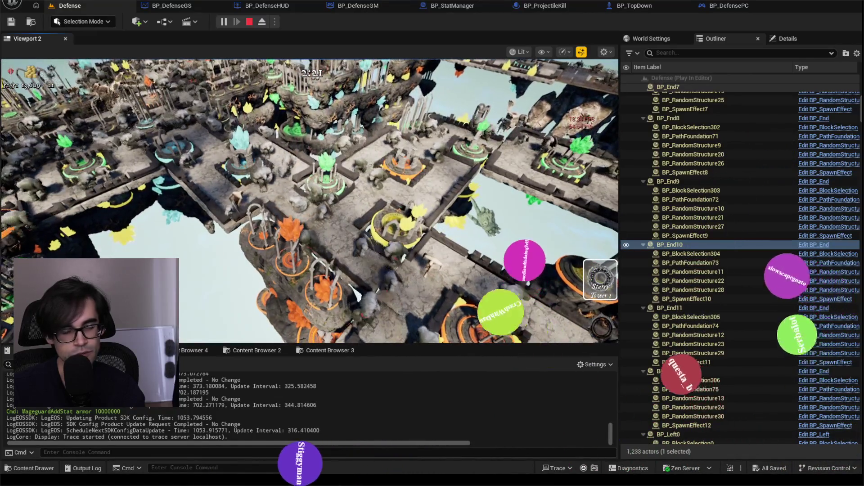
key("Escape")
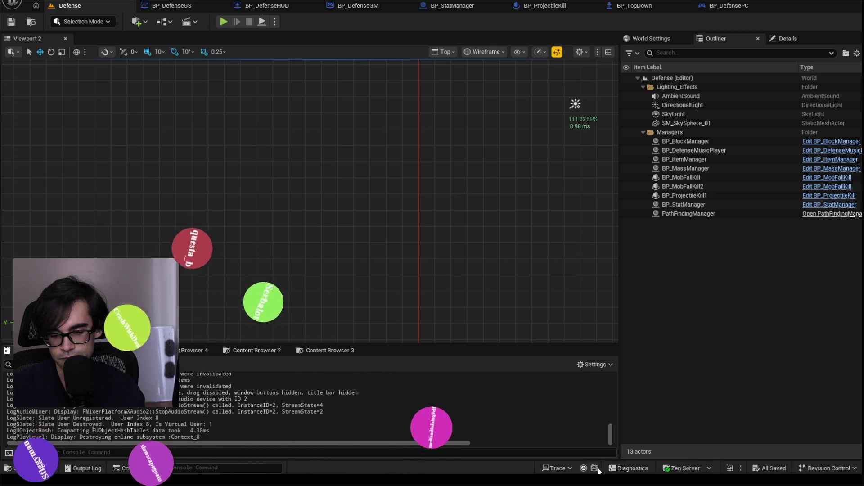
left_click(557, 468)
mouse_move(594, 423)
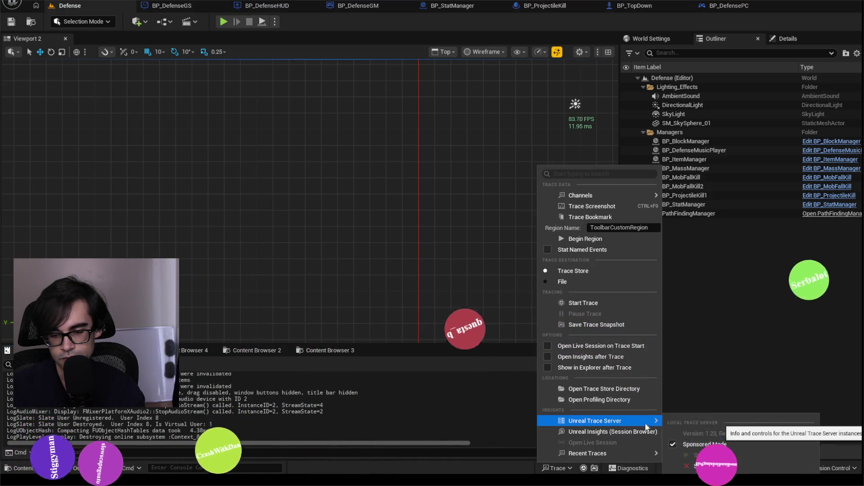
Launch Unreal Insights (Session Browser) from the status-bar Trace menu to list the four trace sessions
mouse_move(606, 459)
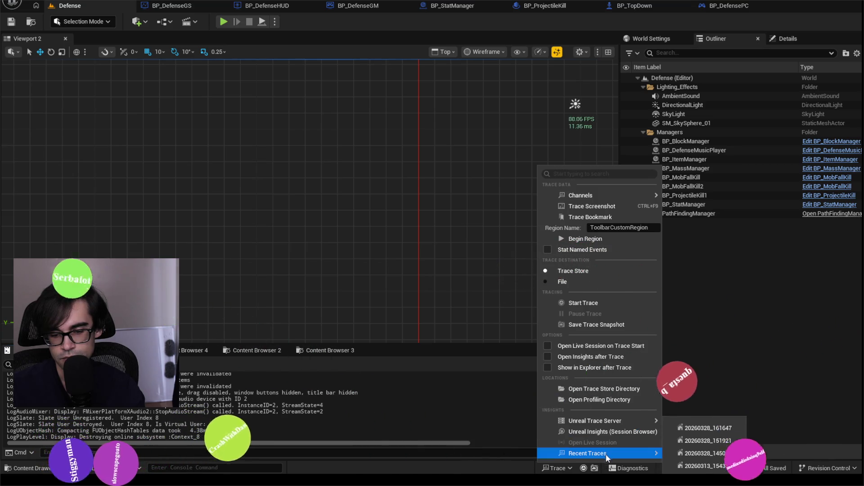
left_click(608, 432)
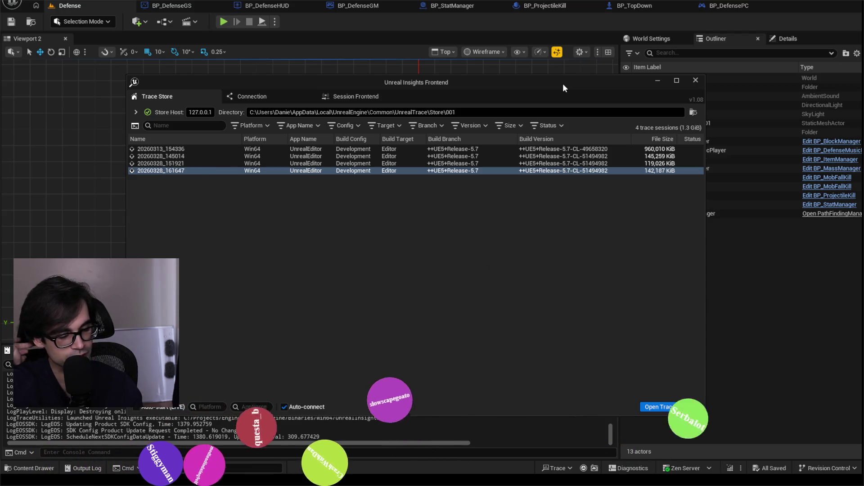
Open trace 20260328_161647 in Timing Insights and zoom the Frames graph to around frames 1806–1974
left_click_drag(547, 85, 567, 116)
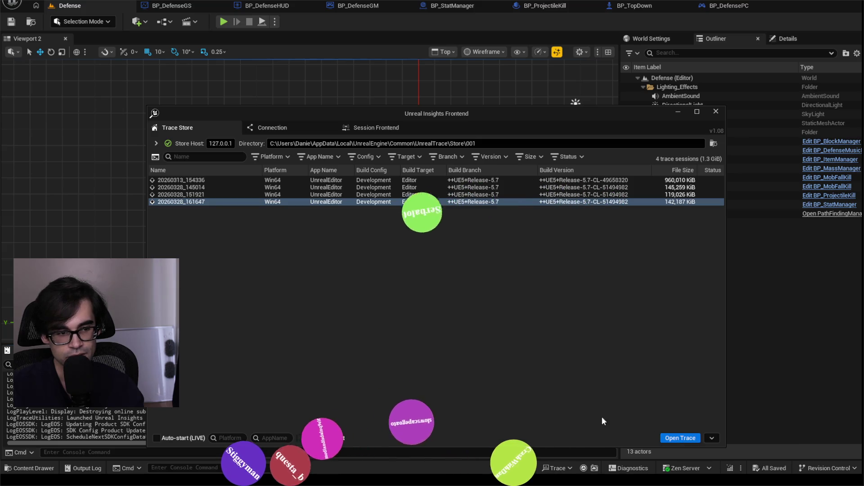
mouse_move(203, 205)
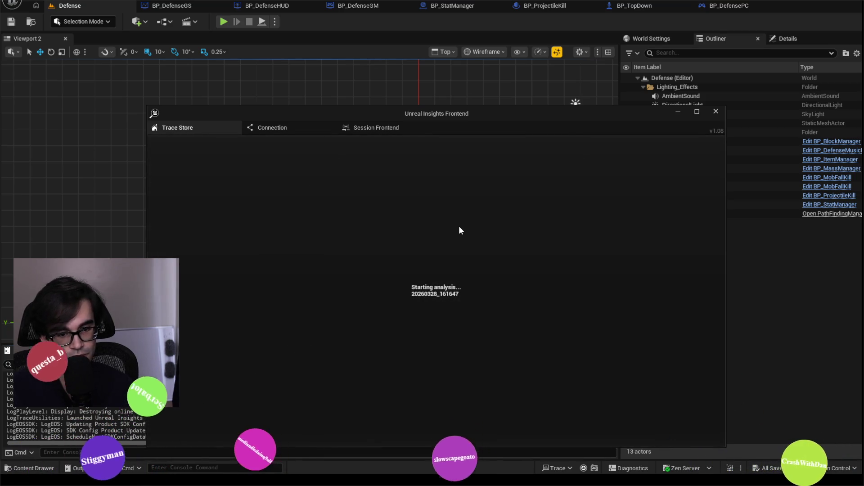
left_click_drag(557, 109, 586, 103)
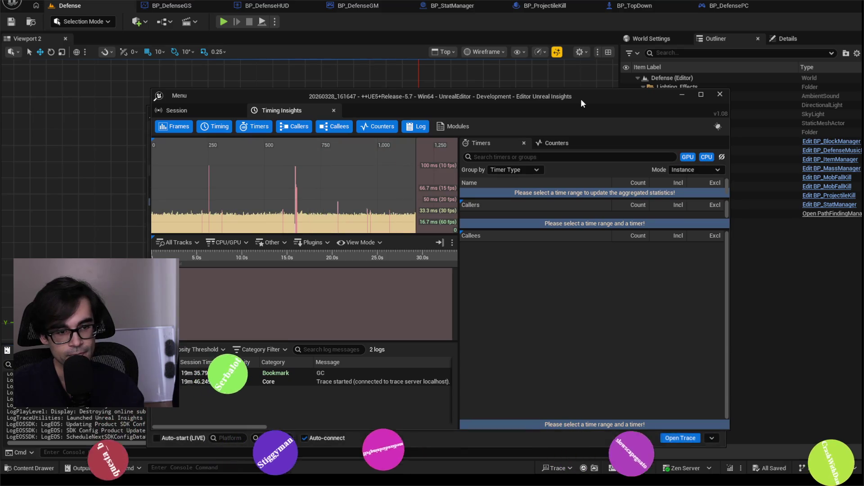
scroll(347, 203, "down", 2)
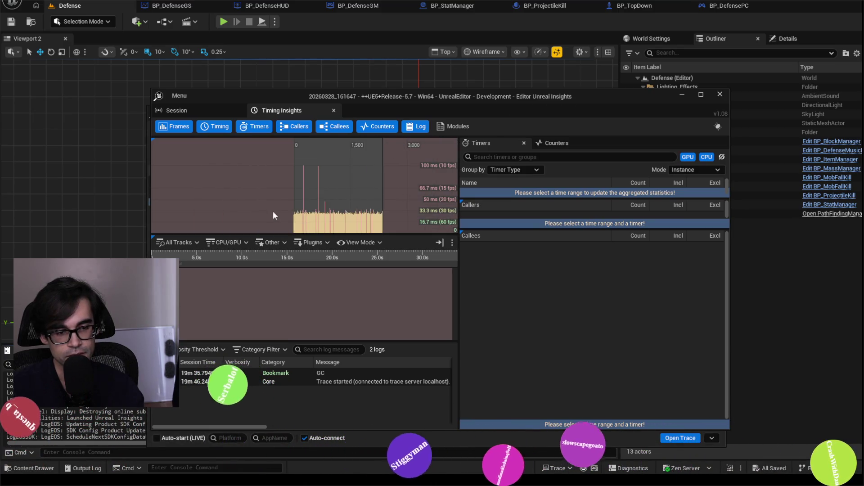
scroll(371, 212, "up", 4)
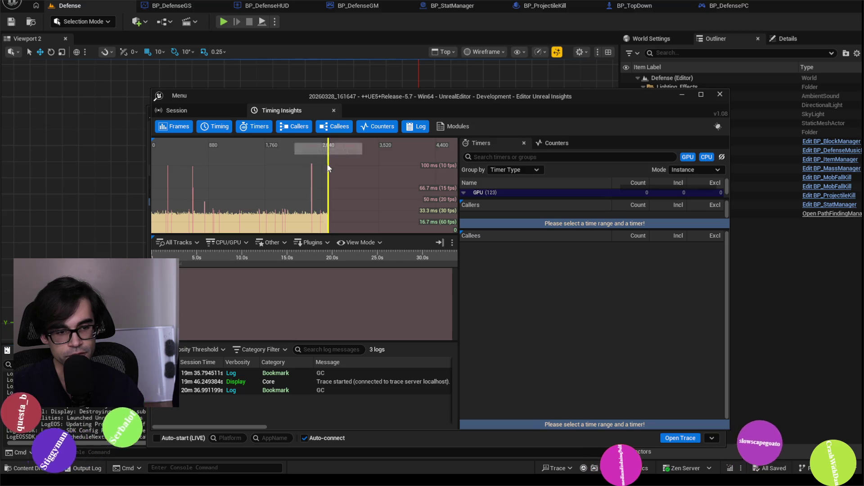
scroll(315, 230, "up", 5)
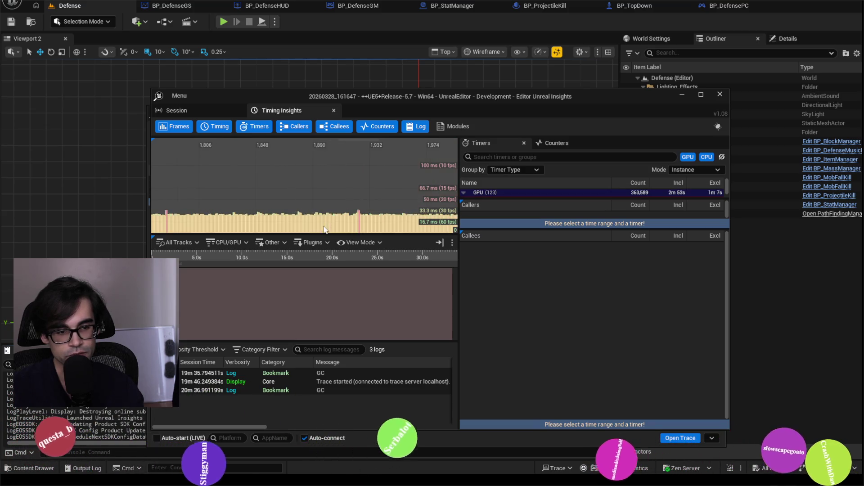
left_click(313, 229)
Maximize Unreal Insights, zoom the Timing view, and select the 26.1 ms Frame 70047
left_click_drag(381, 100, 382, 2)
scroll(120, 241, "up", 15)
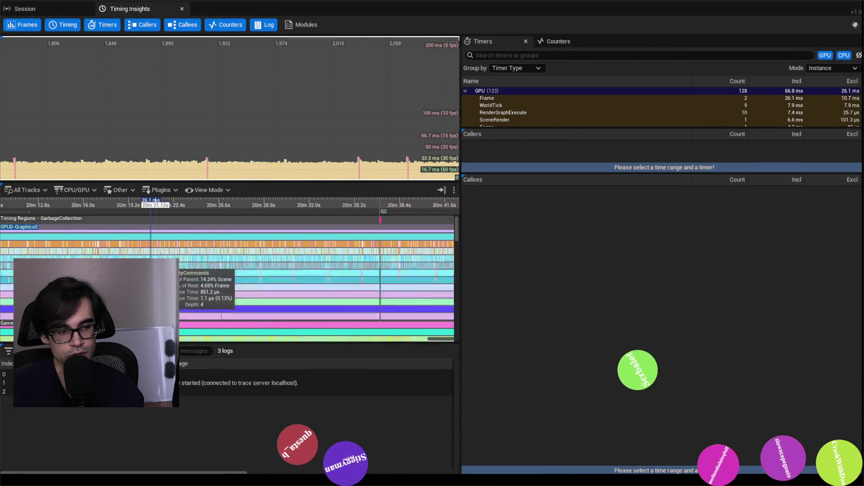
scroll(124, 234, "up", 8)
left_click(244, 254)
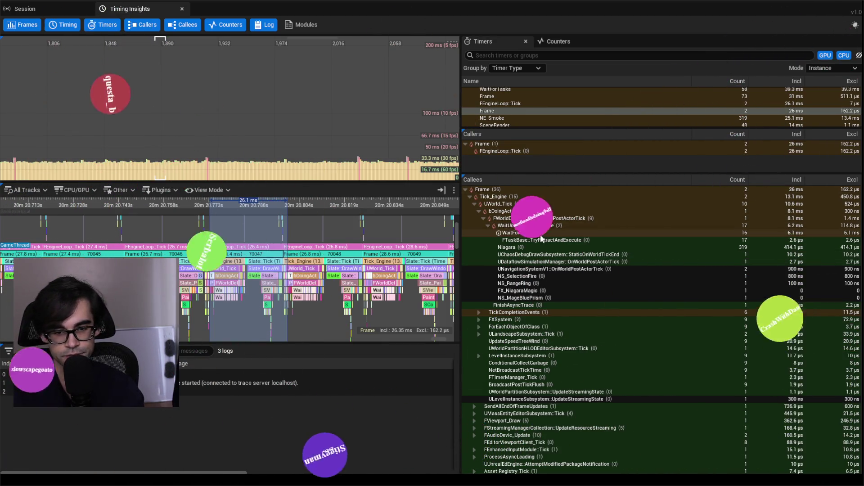
Expand UWorld_Tick in Callees down to bDoingActorTicks and the 6.2 ms WaitUntilTasksComplete
left_click(516, 203)
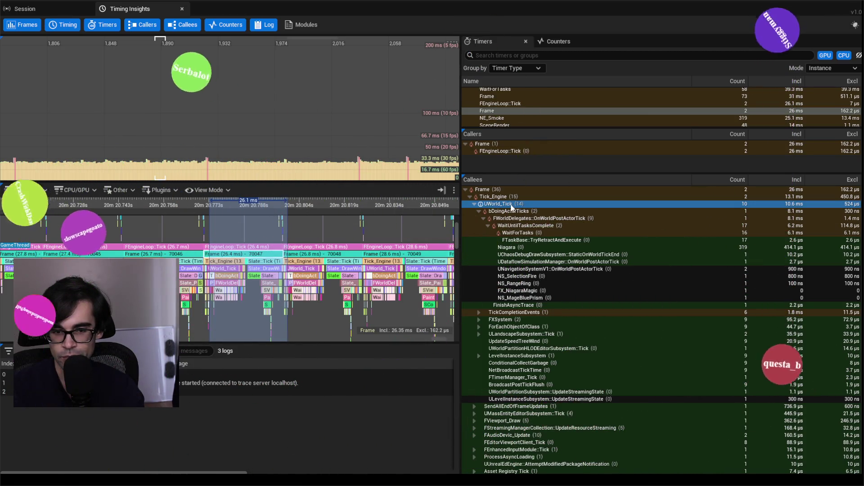
left_click(473, 204)
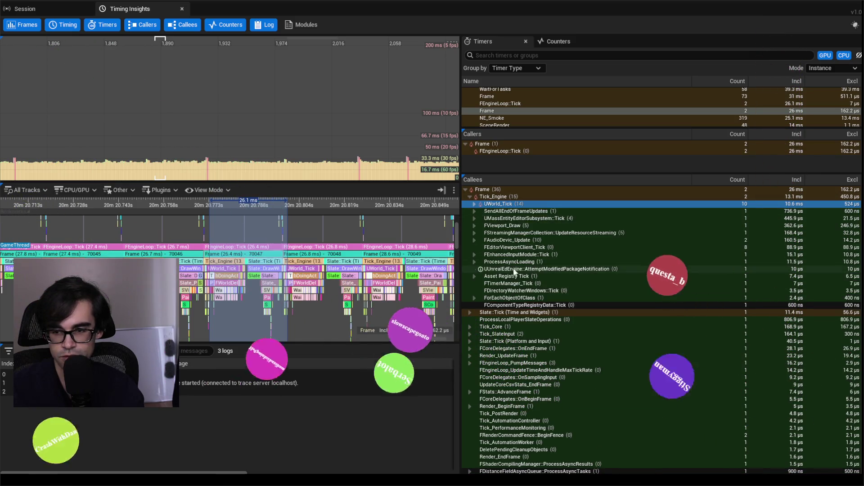
left_click(473, 204)
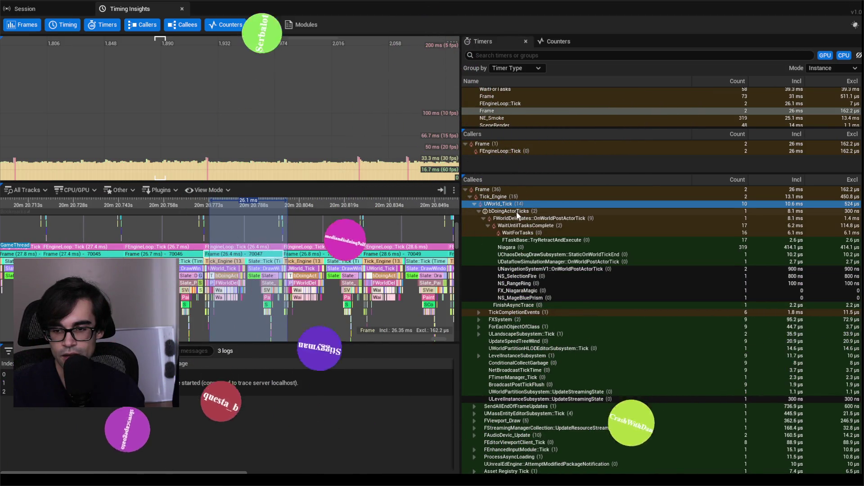
left_click(517, 211)
left_click(516, 226)
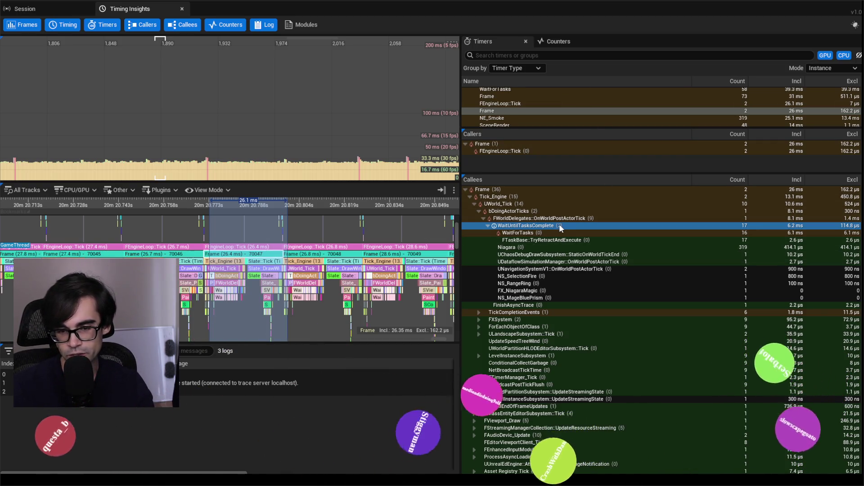
left_click(569, 234)
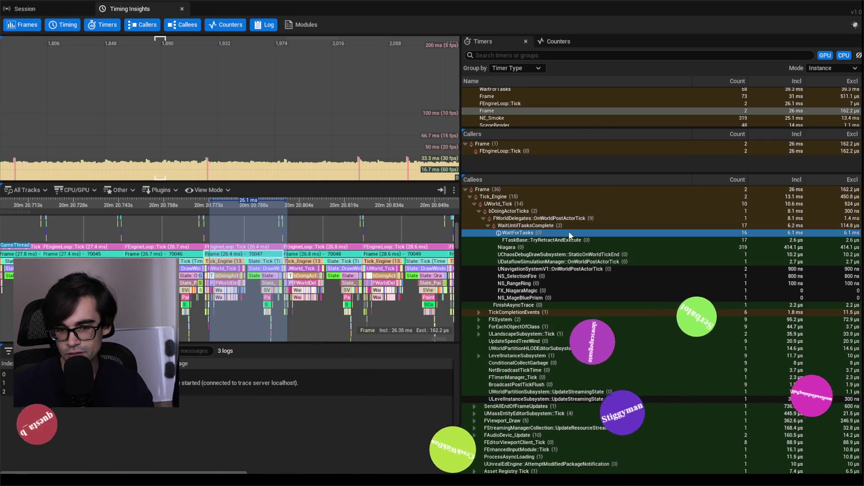
left_click(561, 225)
mouse_move(495, 227)
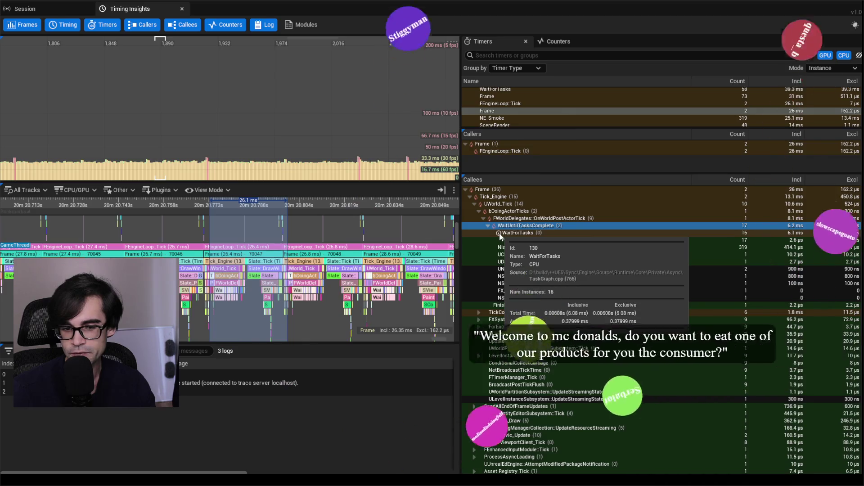
left_click(498, 233)
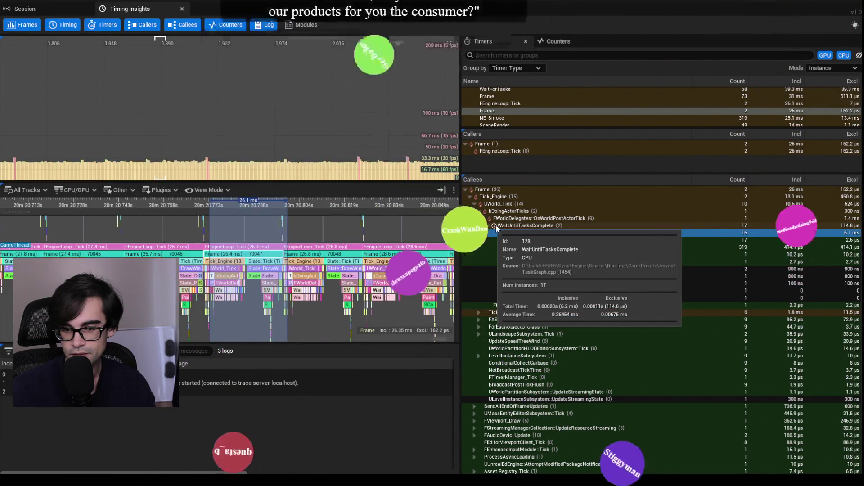
left_click(493, 226)
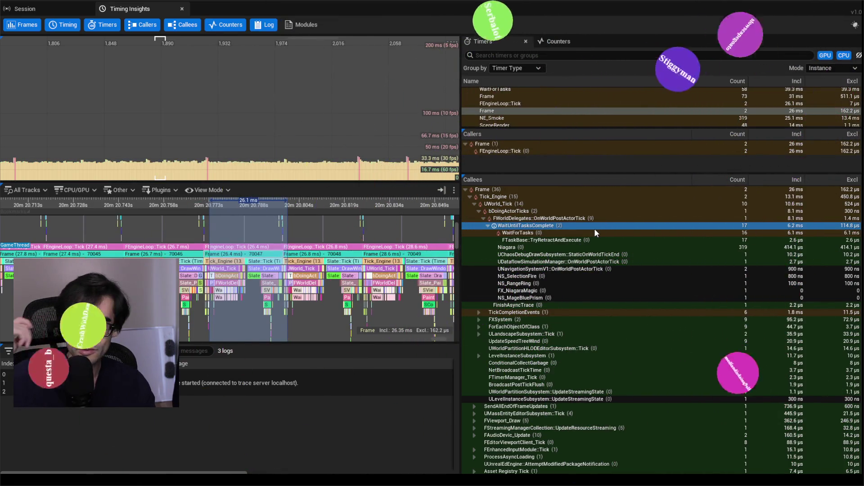
mouse_move(541, 6)
left_mouse_down()
mouse_move(420, 101)
mouse_move(0, 101)
left_mouse_up()
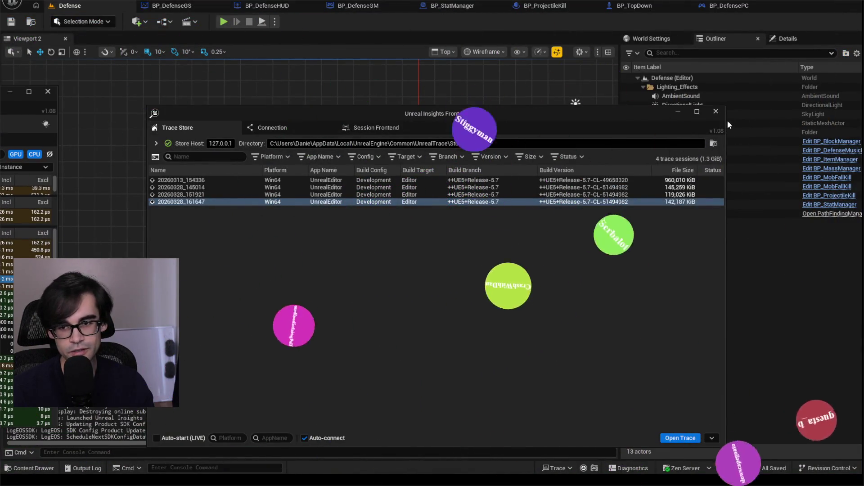
Close Unreal Insights, start Play In Editor, and expand BP_Straight1 in the Outliner
left_click(716, 111)
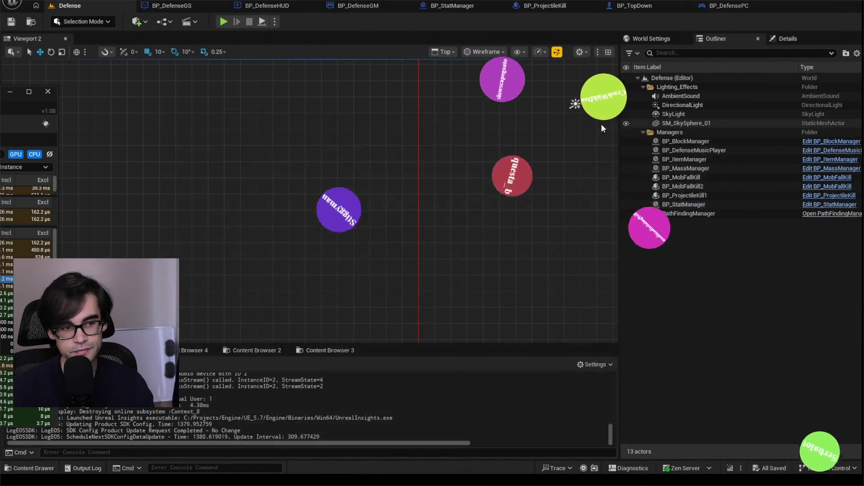
left_click(223, 22)
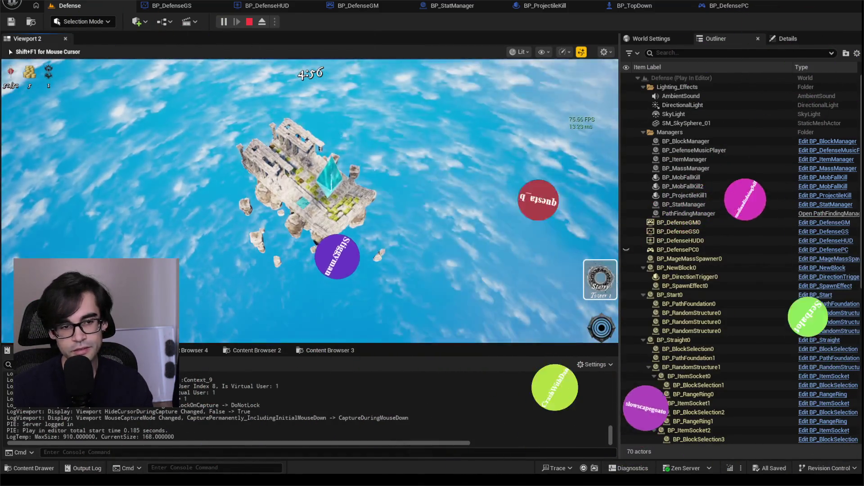
scroll(468, 284, "up", 3)
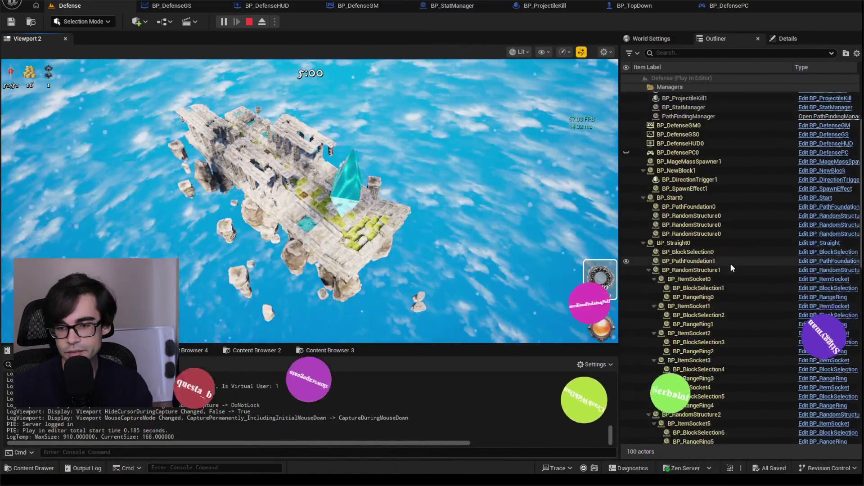
scroll(661, 242, "up", 3)
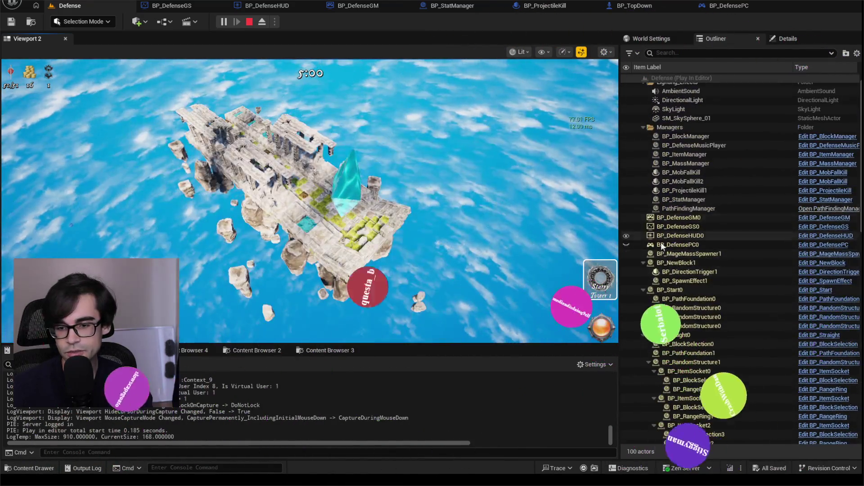
left_click(644, 264)
left_click(644, 273)
left_click(648, 290)
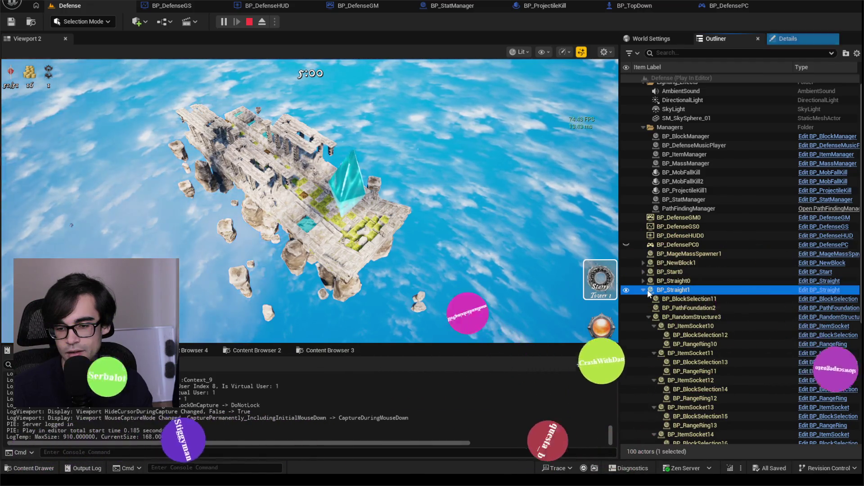
left_click(643, 295)
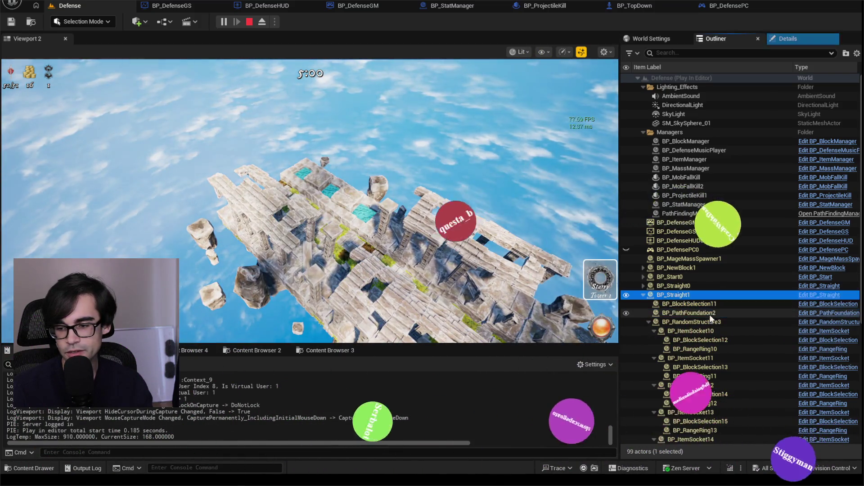
Select BP_ItemSocket13 in the Outliner after browsing BP_Straight1's item sockets
left_click(706, 330)
scroll(706, 327, "down", 2)
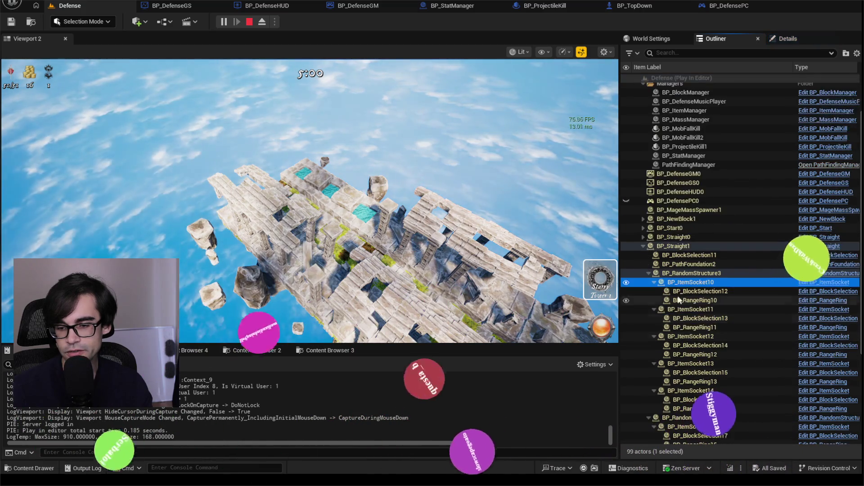
left_click(649, 273)
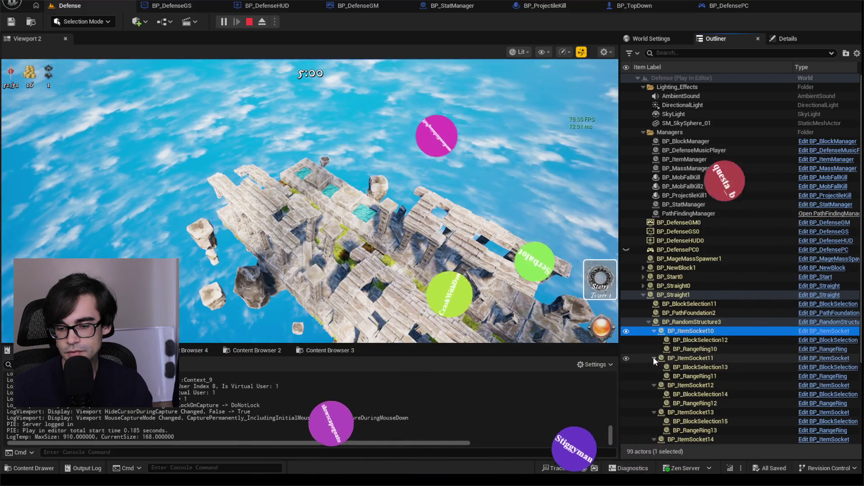
left_click(653, 358)
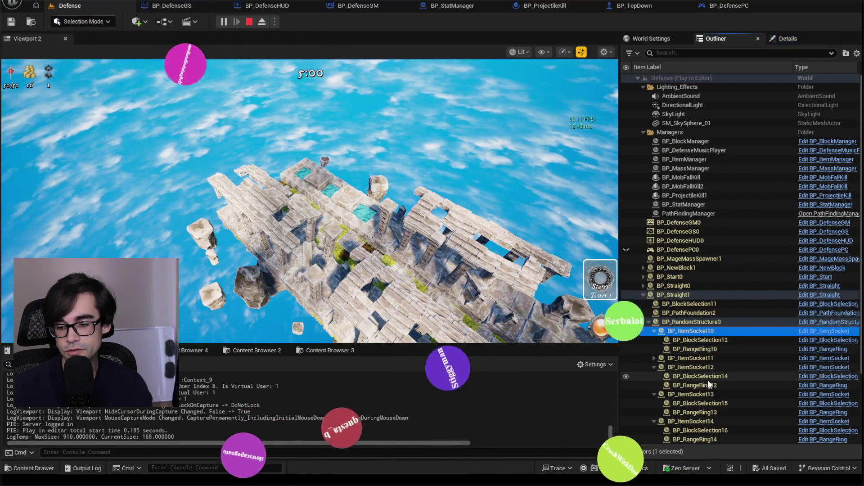
left_click(709, 395)
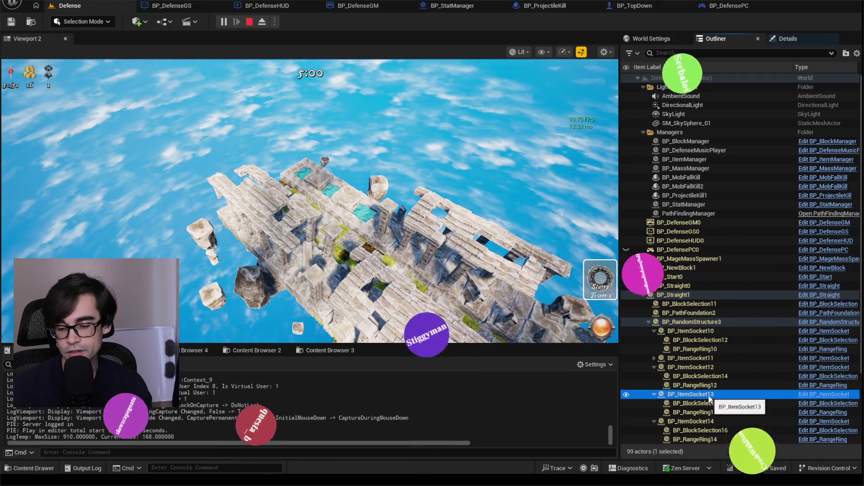
scroll(723, 403, "down", 1)
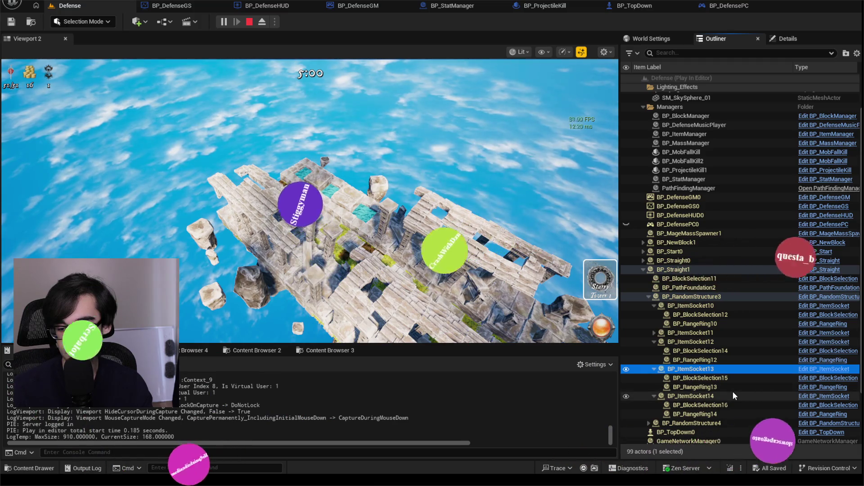
left_click(310, 203)
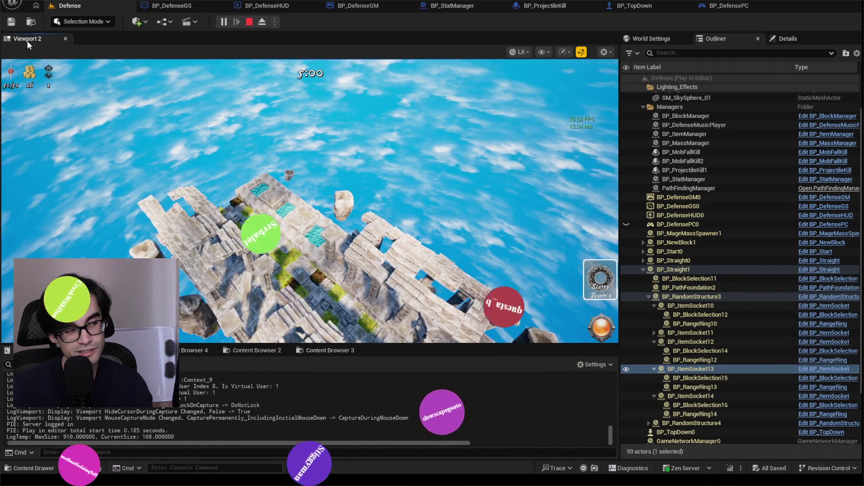
Show BP_ItemSocket13's Details, then select BP_LeftRight in Content Browser 2's Blocks folder
left_click(56, 92)
left_click(789, 38)
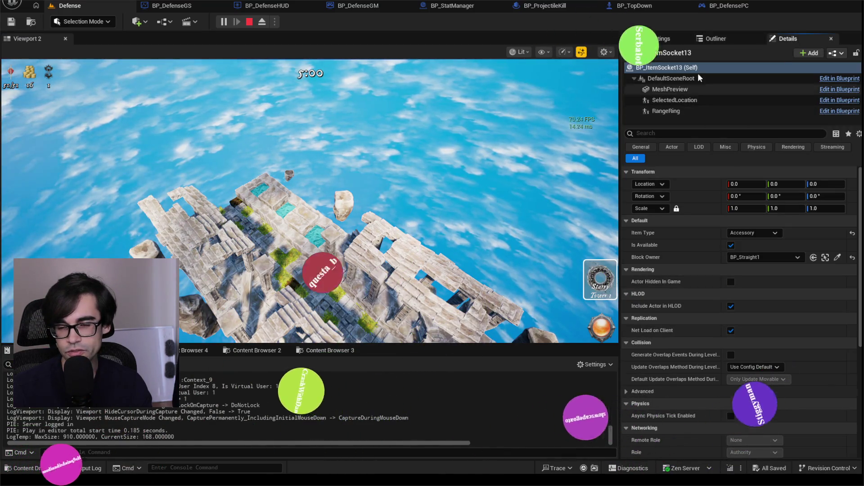
left_click(252, 352)
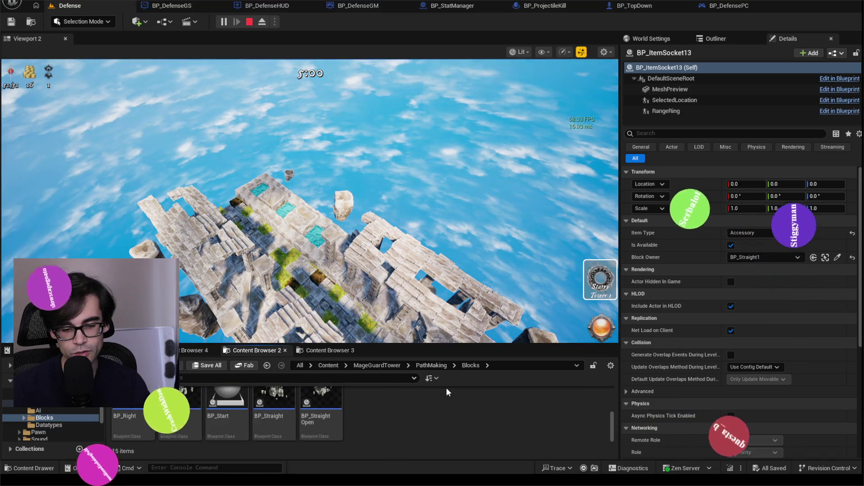
left_click(418, 409)
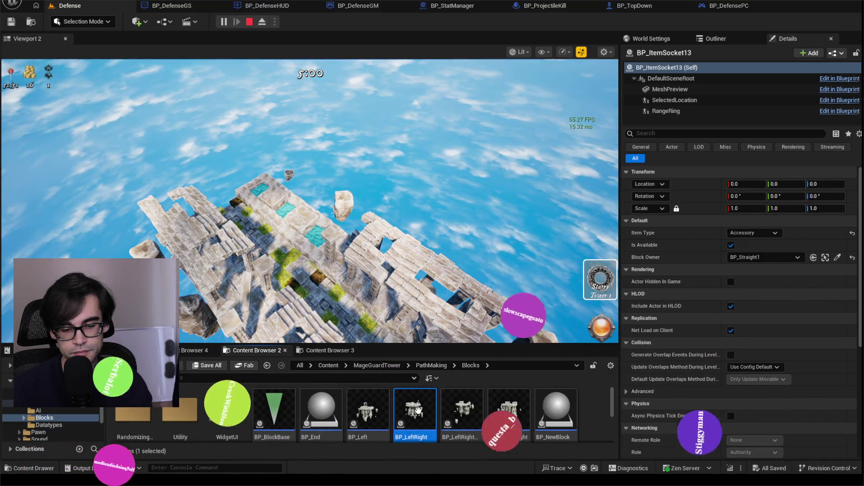
Open BP_LeftRight and look over its Construction Script nodes, including Block Floor Direction and Foundation
double_click(418, 410)
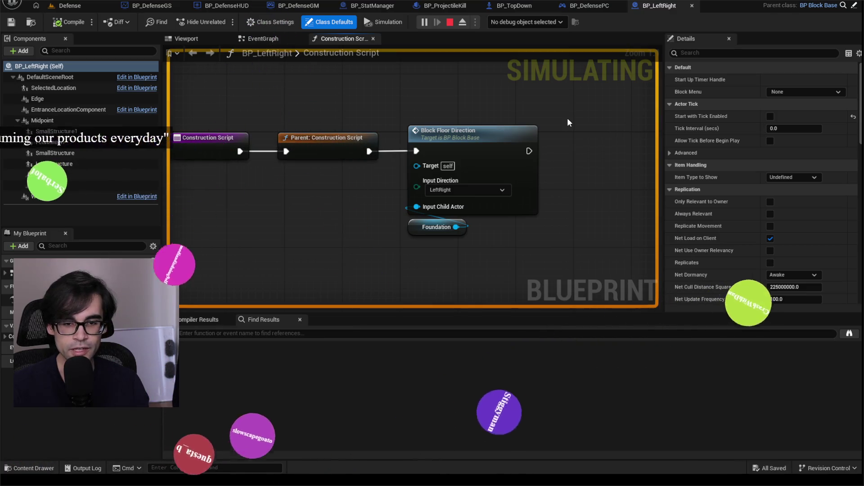
mouse_move(556, 119)
left_mouse_down()
mouse_move(422, 262)
mouse_move(215, 259)
mouse_move(528, 144)
mouse_move(531, 120)
left_mouse_up()
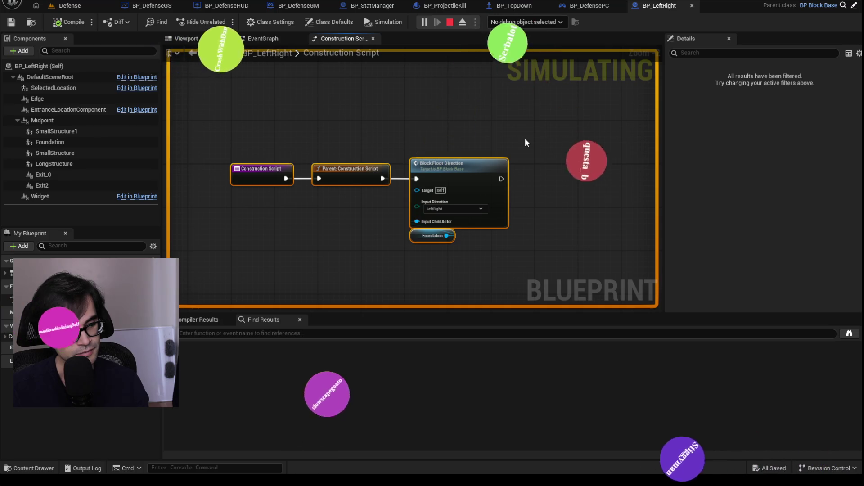
mouse_move(534, 120)
left_mouse_down()
mouse_move(396, 196)
mouse_move(193, 279)
mouse_move(185, 296)
mouse_move(536, 118)
mouse_move(530, 122)
left_mouse_up()
left_click_drag(241, 150, 264, 131)
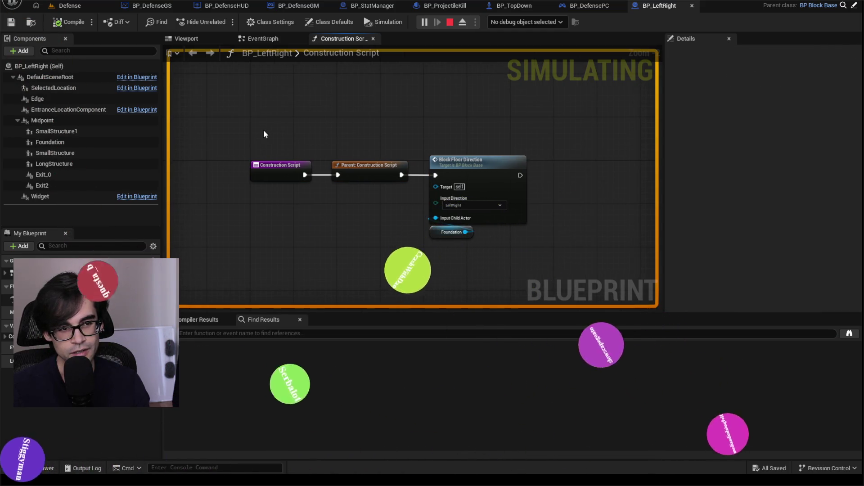
left_click_drag(210, 122, 596, 291)
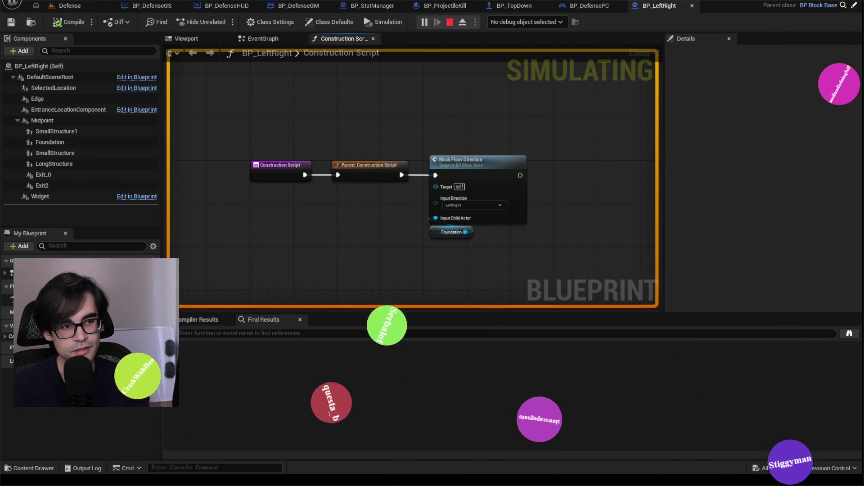
Stop the simulation, select SmallStructure1, and browse to its Child Actor Class asset
left_click(450, 22)
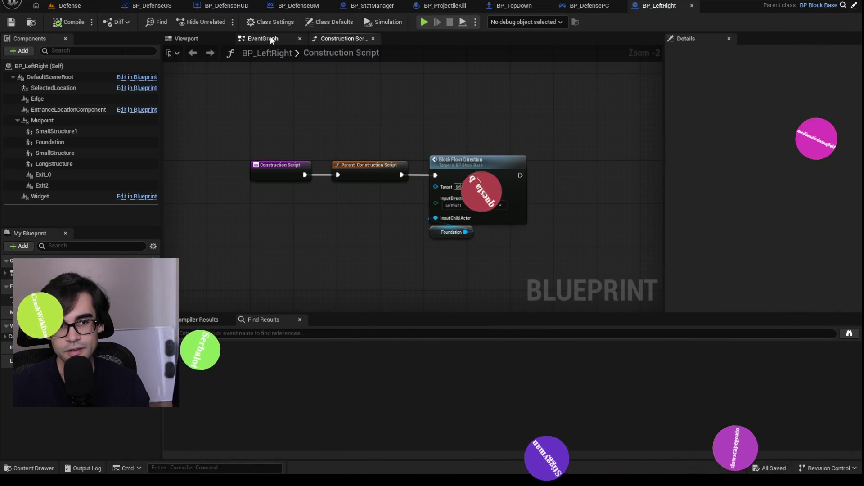
left_click(56, 96)
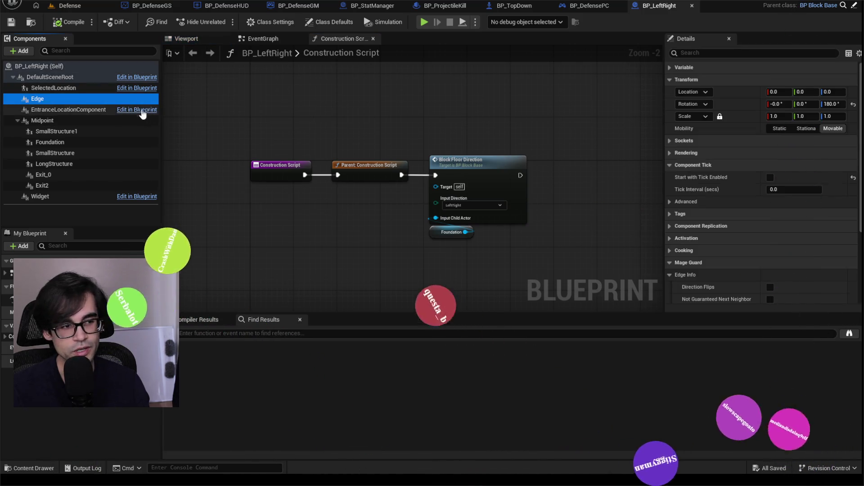
left_click(82, 109)
left_click(69, 131)
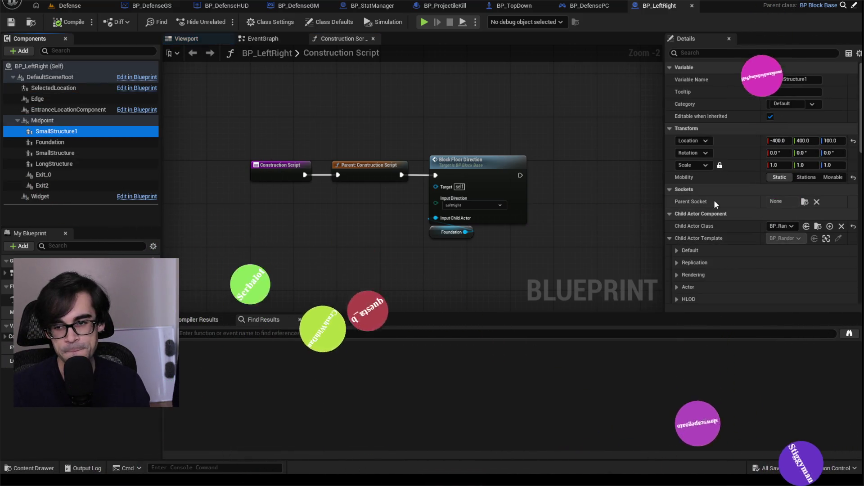
left_click(819, 227)
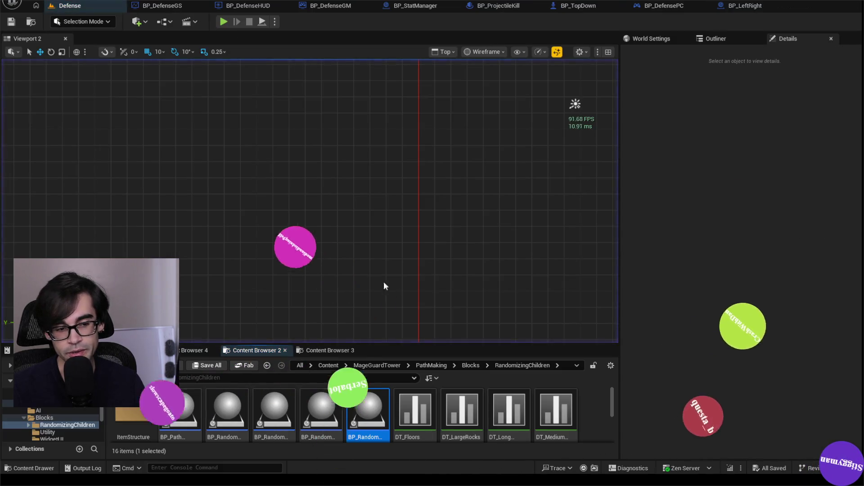
Open BP_RandomStructure, uncheck Start with Tick Enabled, and compile and save it
double_click(369, 399)
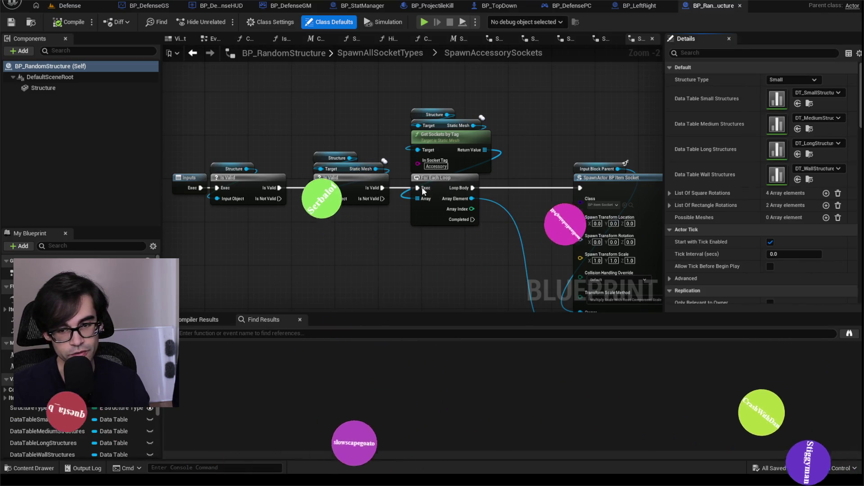
scroll(550, 187, "down", 2)
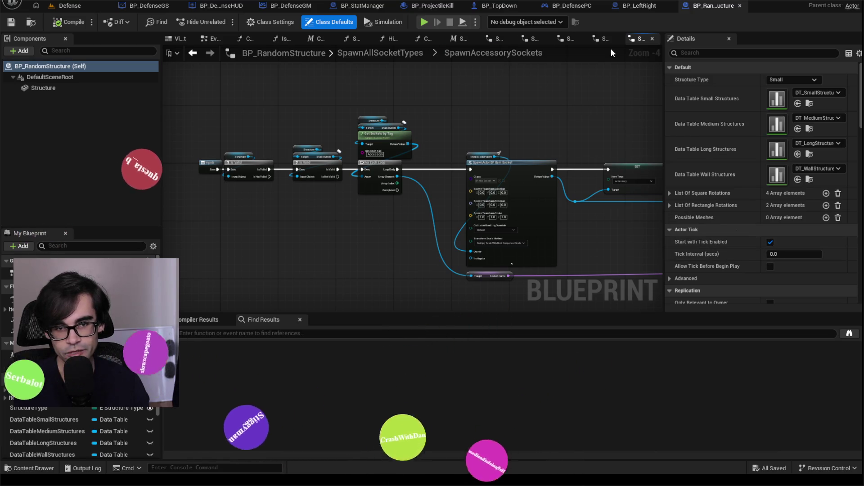
type("tick")
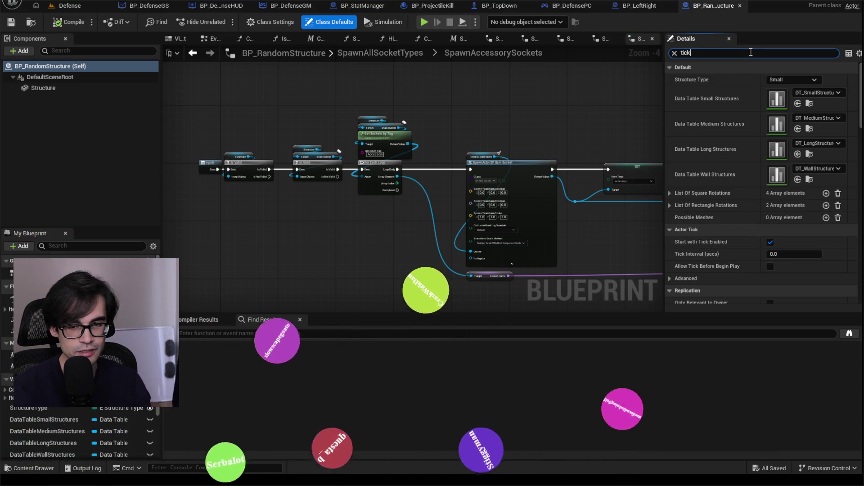
left_click(775, 80)
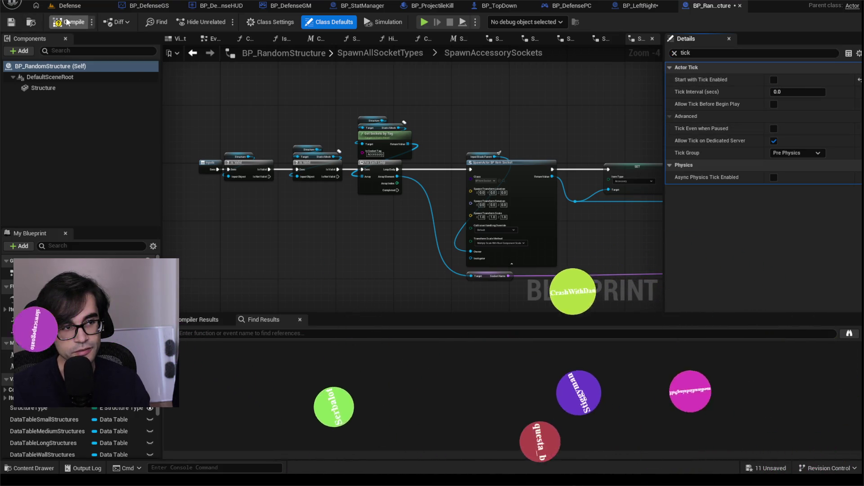
left_click(11, 22)
Review the root and Structure components' tick settings, close BP_RandomStructure, and select Foundation
left_click(63, 77)
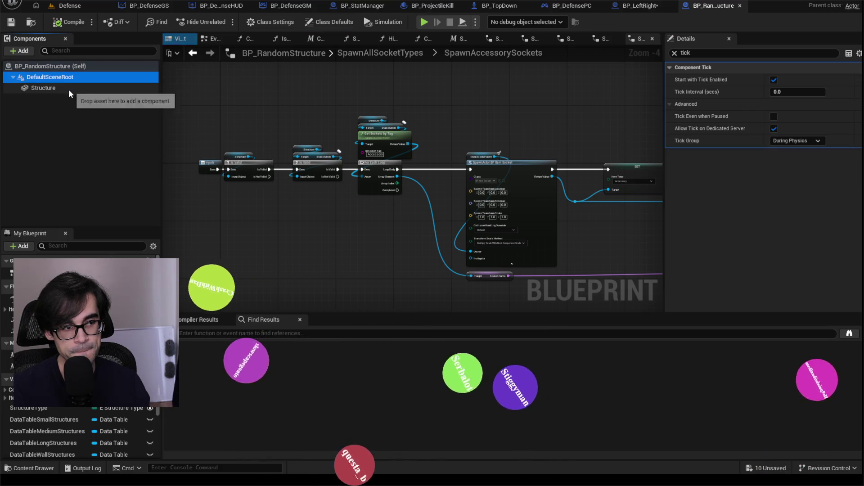
left_click(69, 90)
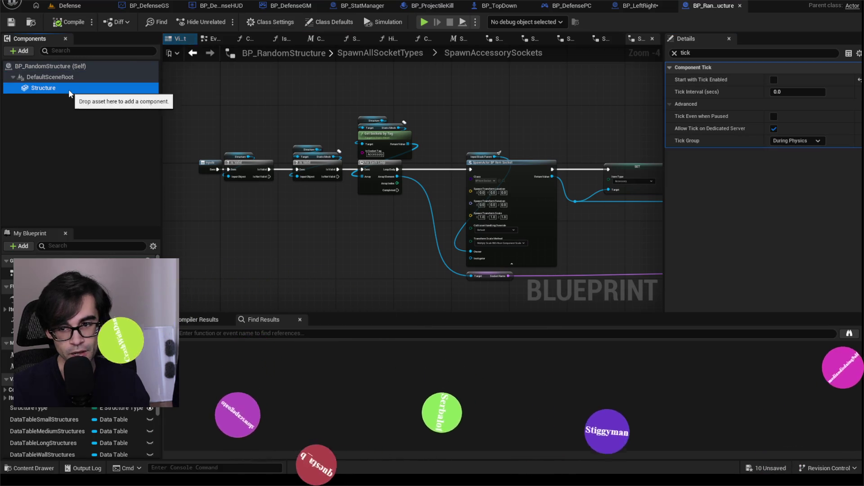
left_click(741, 5)
left_click(66, 143)
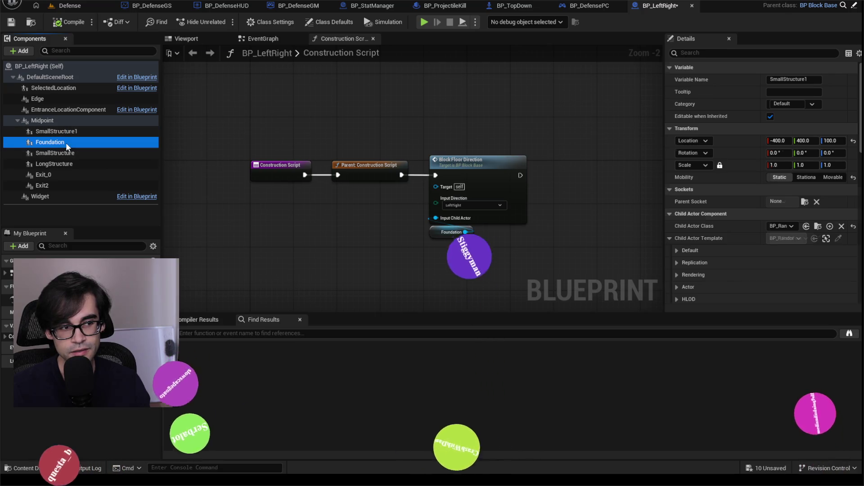
Open BP_PathFoundation, filter Details for 'tick', and uncheck Start with Tick Enabled on the actor
left_click(818, 227)
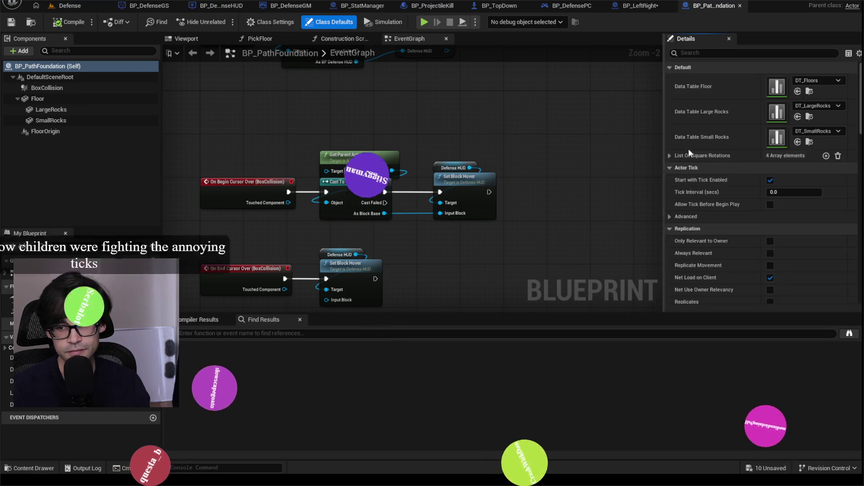
left_click(706, 52)
type("tick")
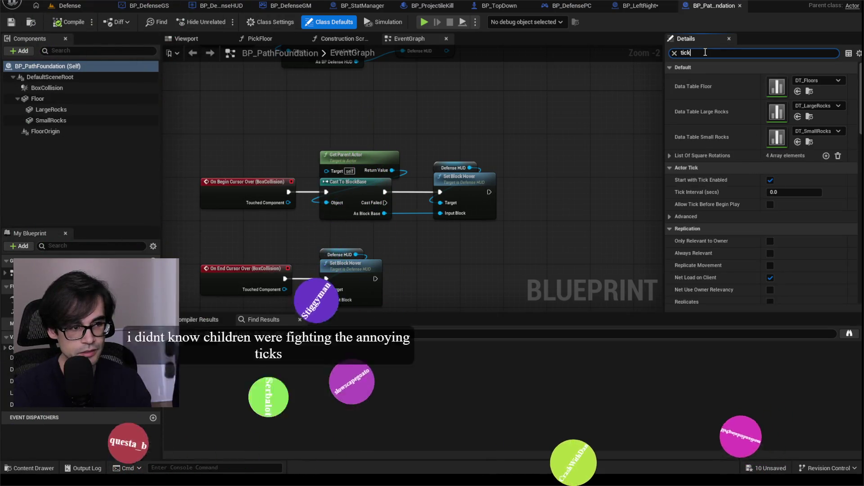
left_click(774, 80)
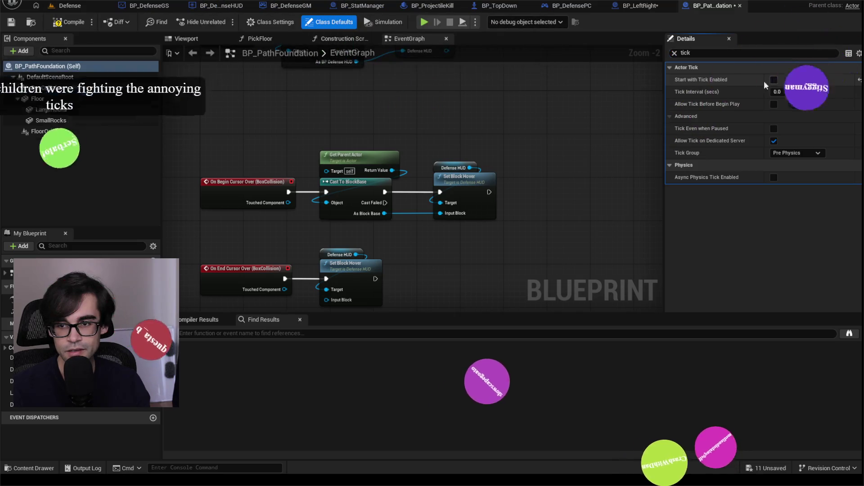
Uncheck Start with Tick Enabled on BoxCollision, then view the rocks in the Viewport
left_click(90, 77)
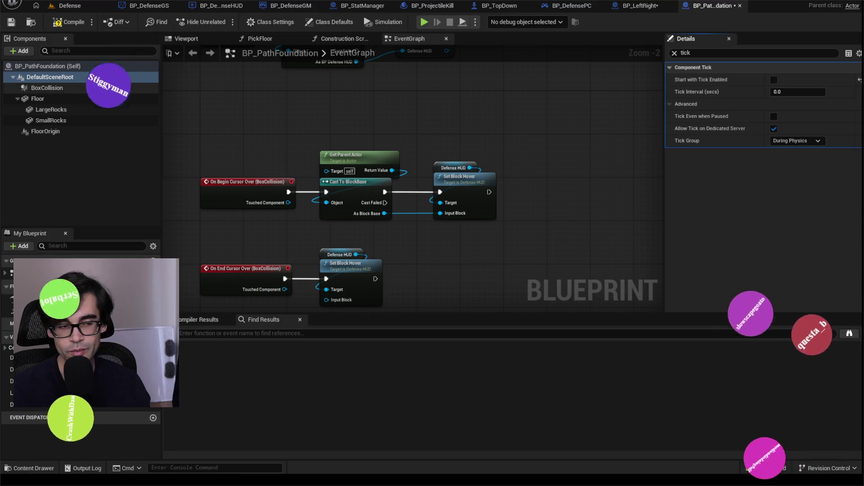
left_click(88, 89)
left_click(774, 80)
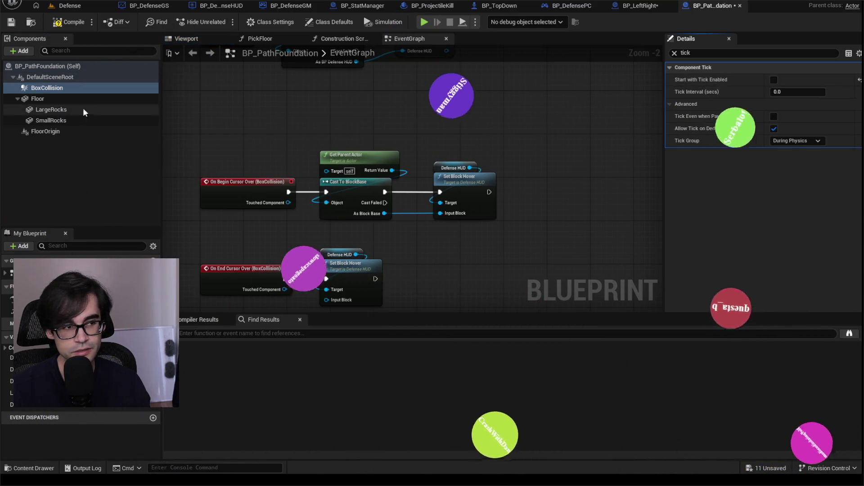
left_click(186, 39)
left_click_drag(412, 180, 452, 163)
Disable start-up ticking on Floor and check LargeRocks, SmallRocks and FloorOrigin tick settings
left_click(38, 99)
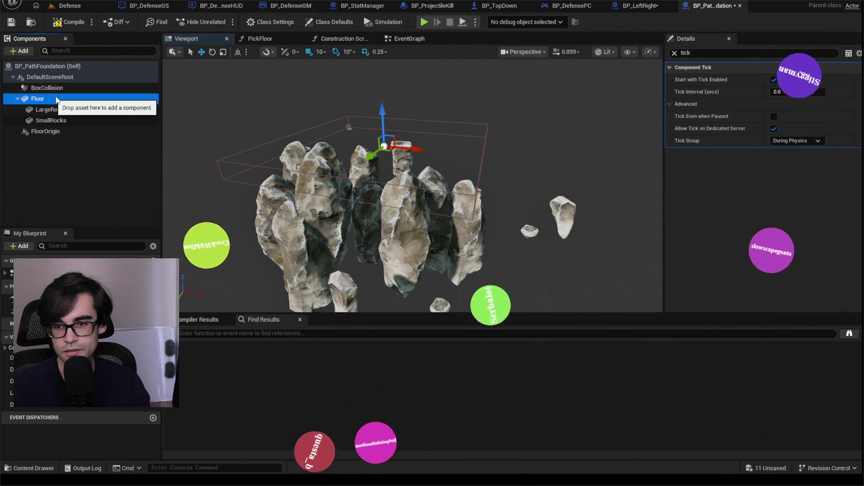
left_click(774, 80)
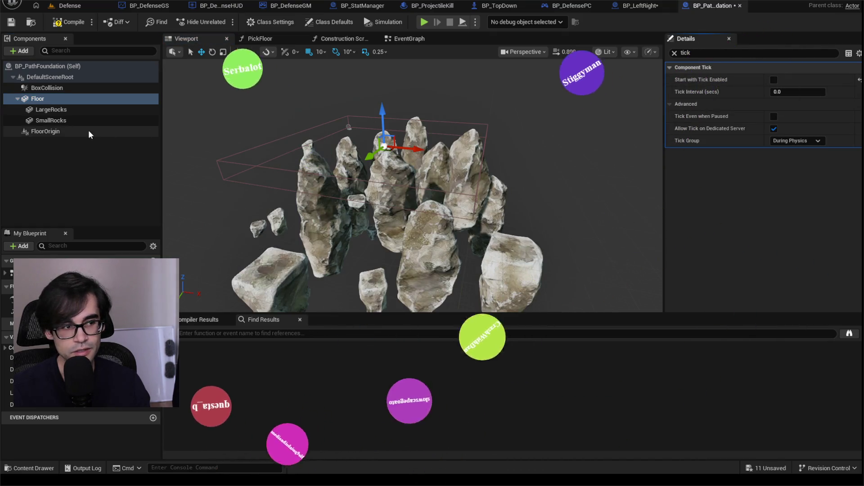
left_click(81, 110)
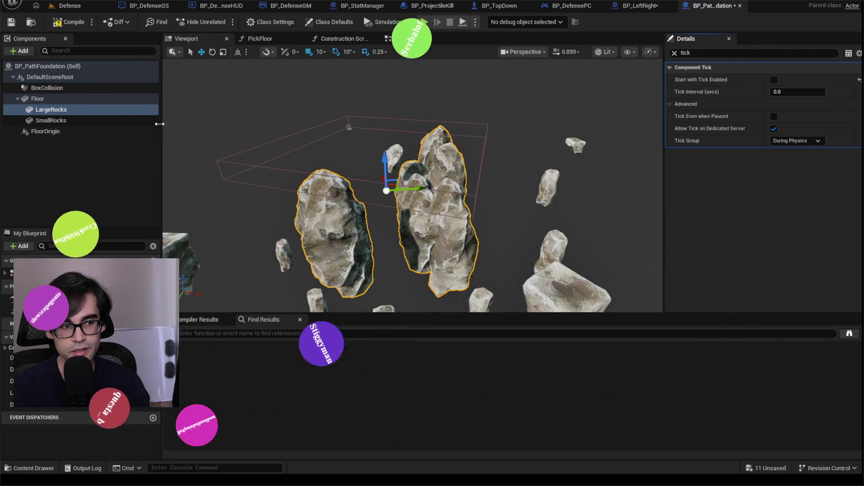
left_click(78, 121)
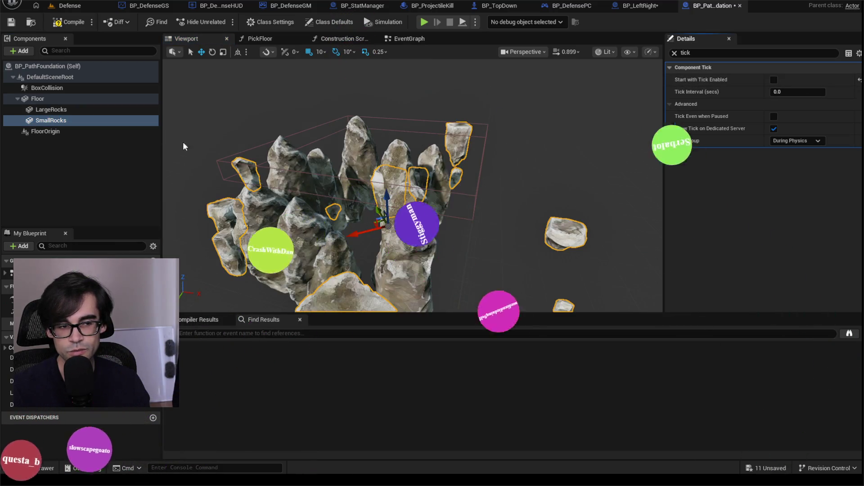
left_click(72, 131)
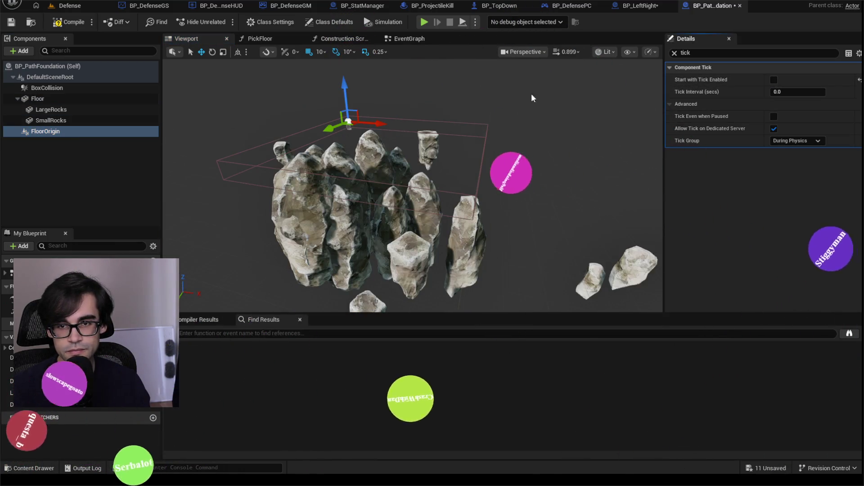
Save BP_PathFoundation, look over the rocks in the preview, and close it
left_click(8, 26)
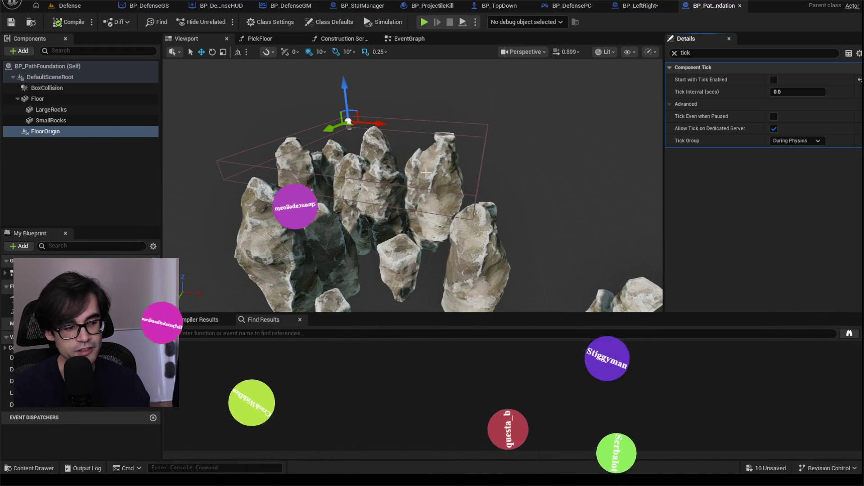
mouse_move(428, 204)
left_mouse_down()
mouse_move(418, 184)
mouse_move(422, 211)
mouse_move(408, 198)
left_mouse_up()
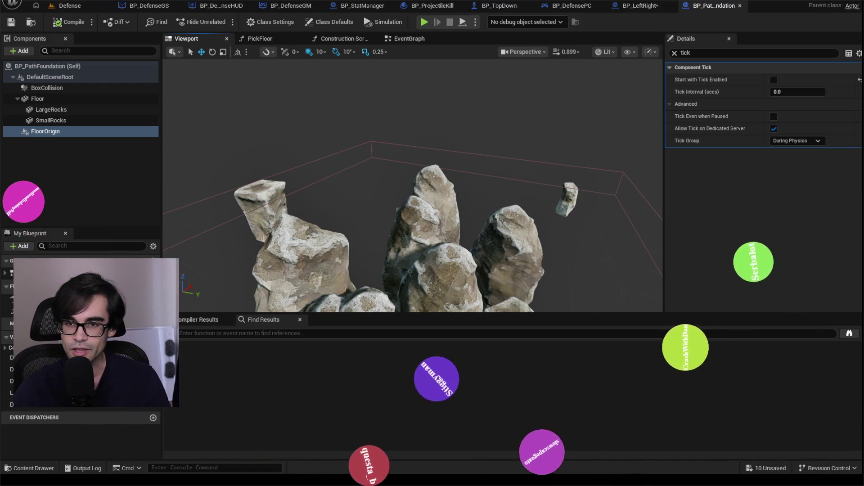
left_click(740, 6)
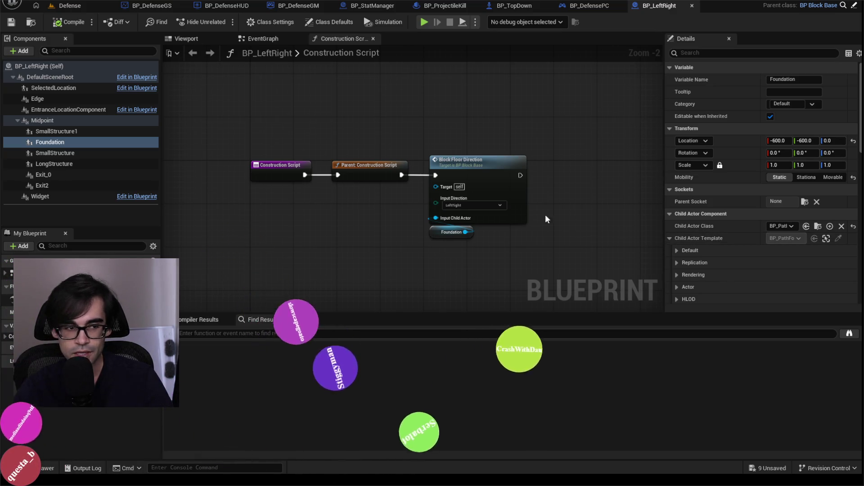
left_click(90, 10)
left_click_drag(341, 344, 363, 289)
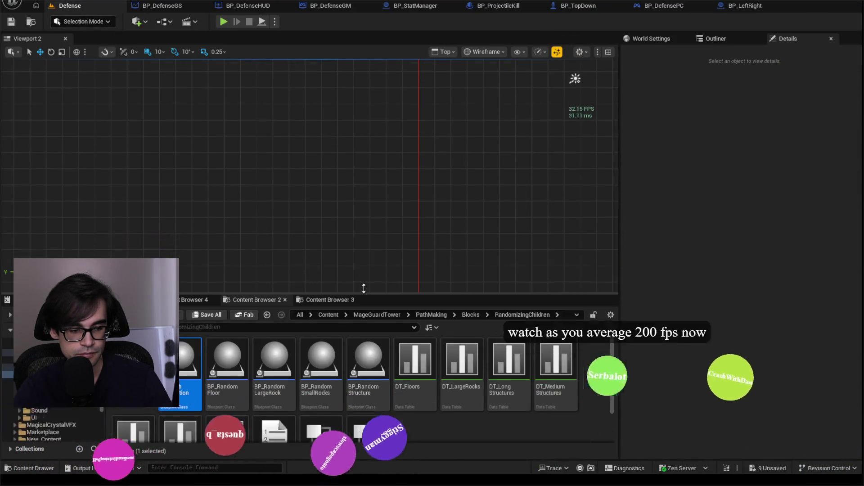
left_click(248, 352)
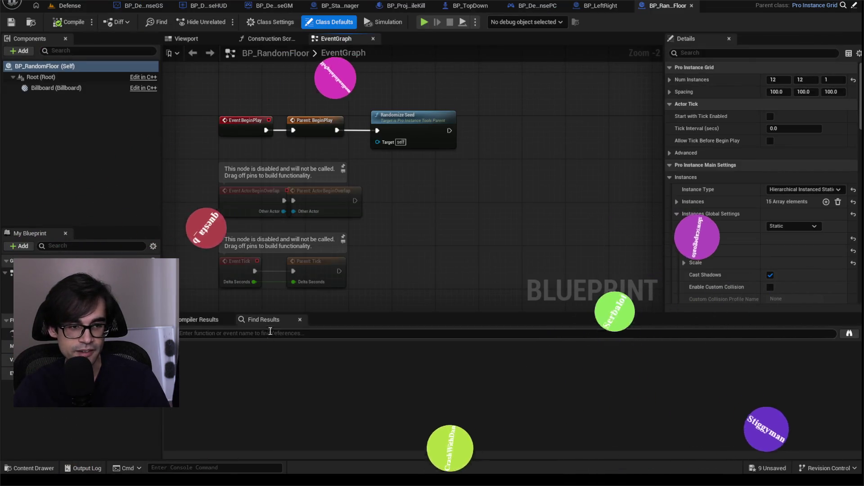
left_click(267, 39)
left_click(333, 38)
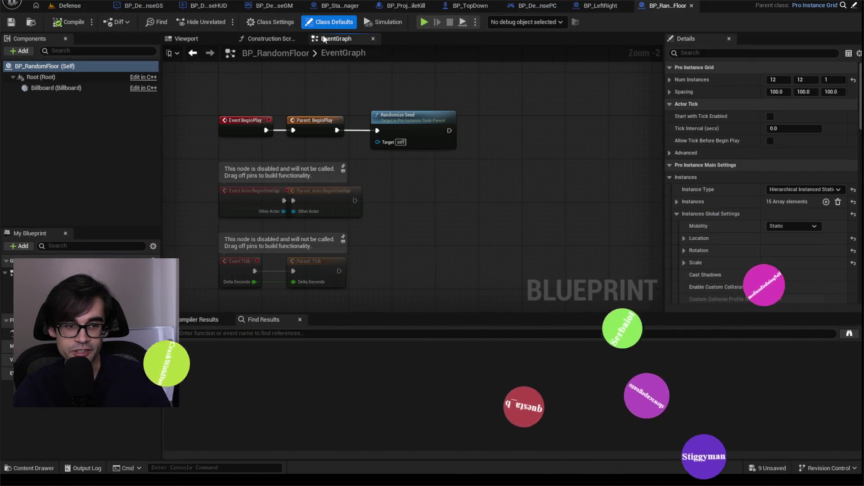
left_click(56, 88)
left_click(41, 77)
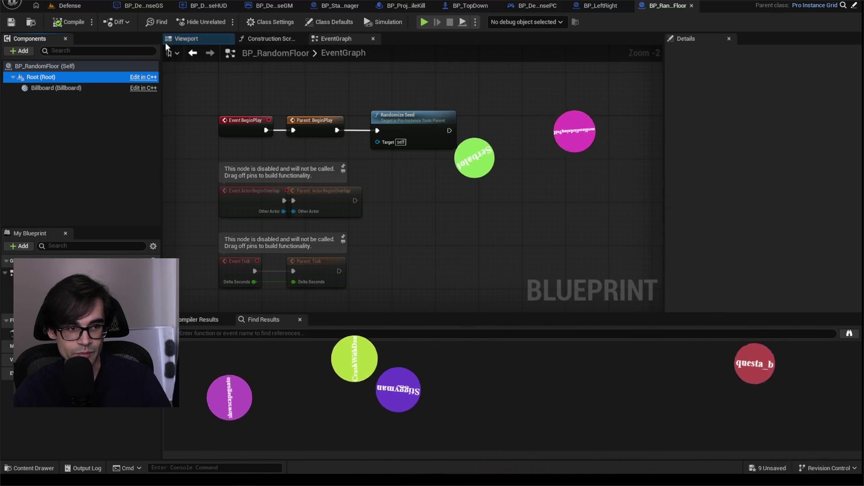
left_click(184, 40)
left_click(58, 66)
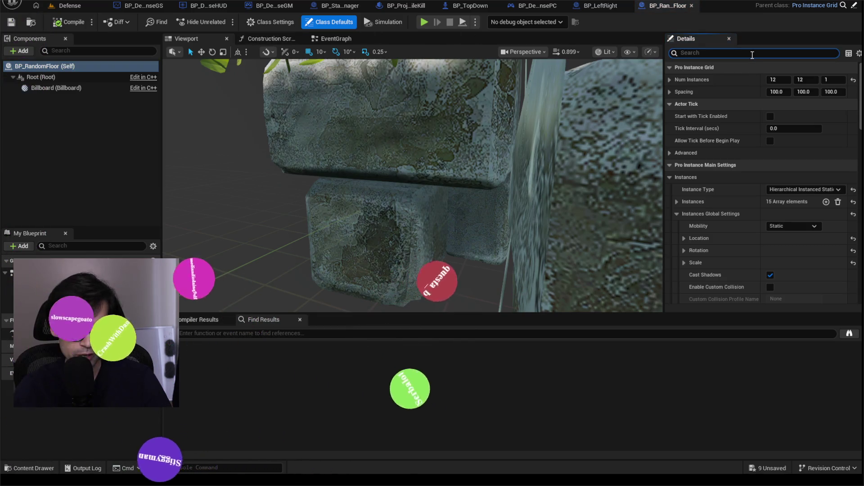
type("tick")
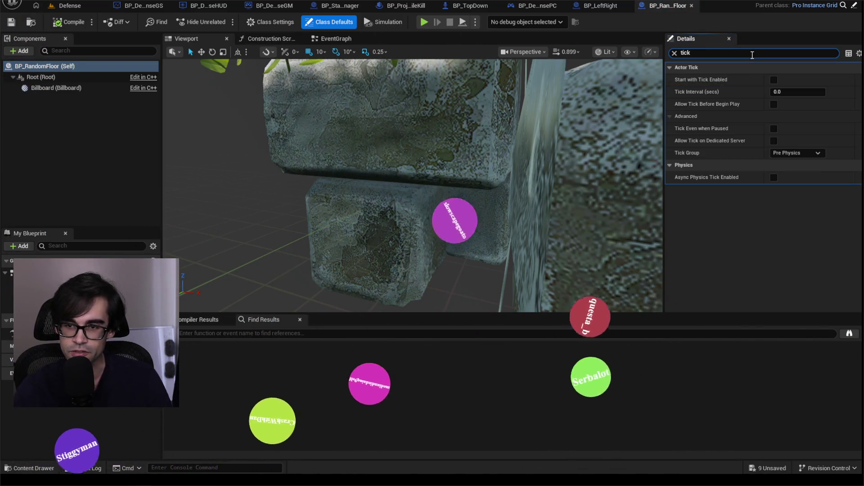
left_click(85, 76)
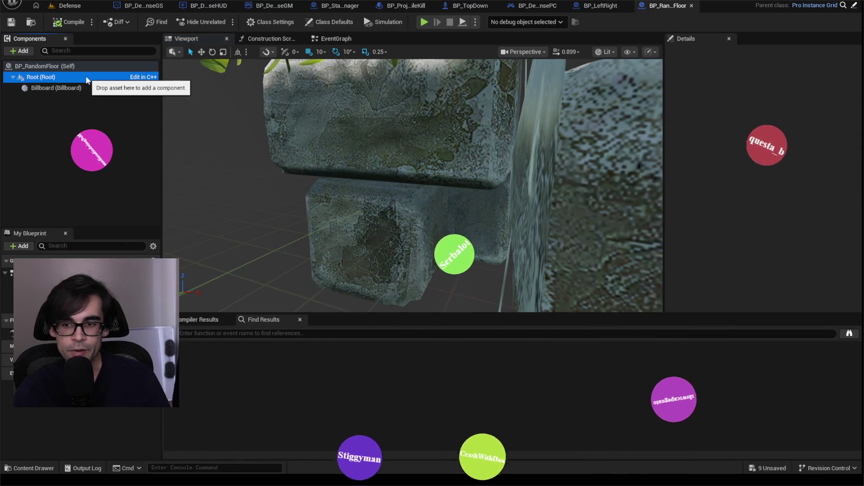
left_click(93, 88)
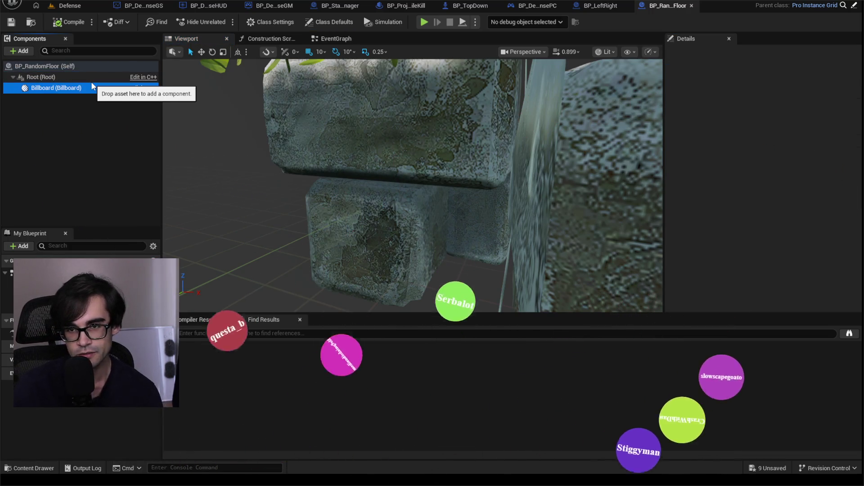
left_click(692, 6)
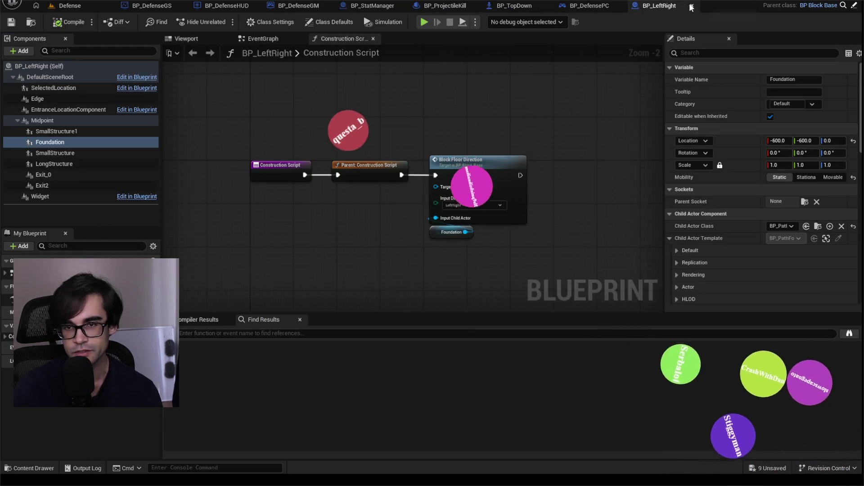
Close the eight open blueprint tabs, from BP_LeftRight through BP_DefenseGS
left_click(692, 5)
left_click(709, 6)
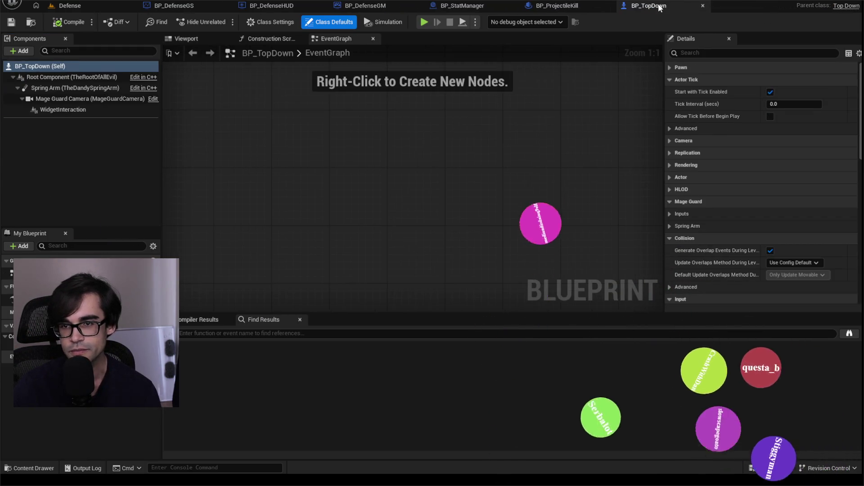
left_click(703, 6)
left_click(610, 6)
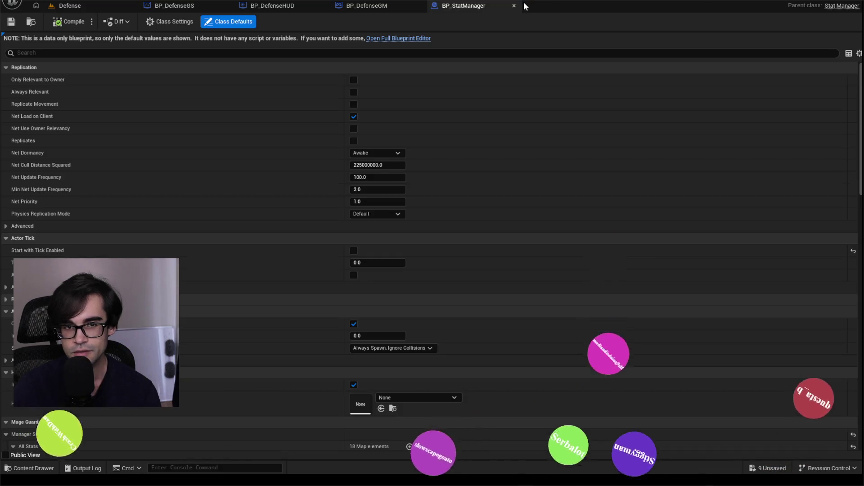
left_click(515, 5)
left_click(419, 5)
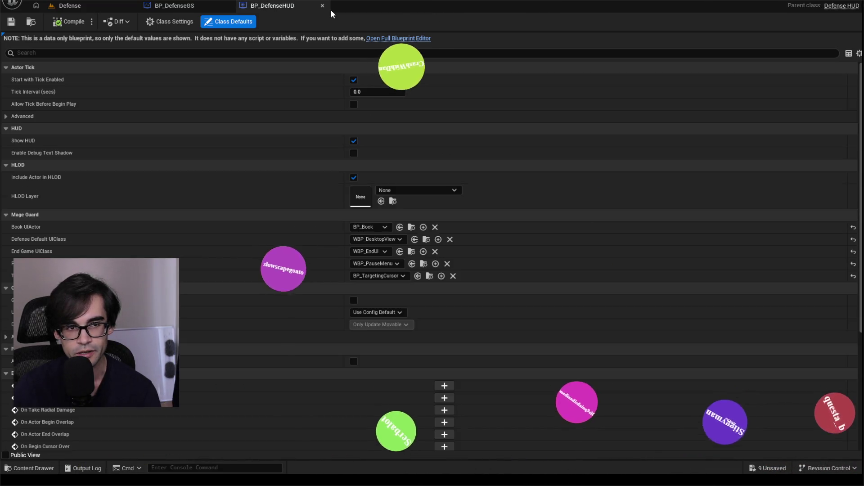
left_click(323, 6)
left_click(226, 6)
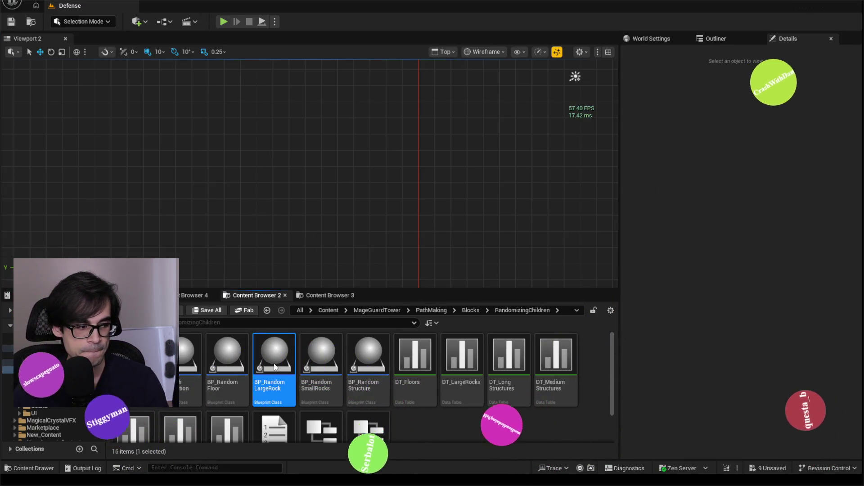
Open BP_RandomLargeRock and uncheck Start with Tick Enabled on its Box and Sphere components
double_click(274, 363)
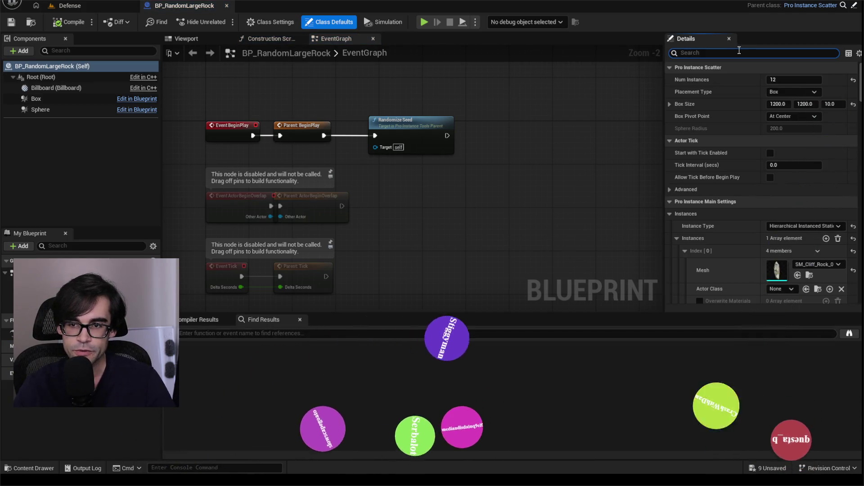
type("tick")
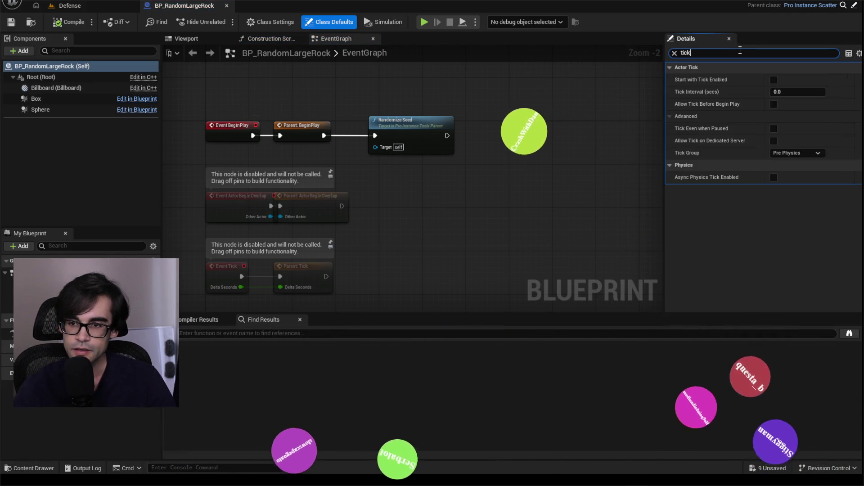
left_click(83, 79)
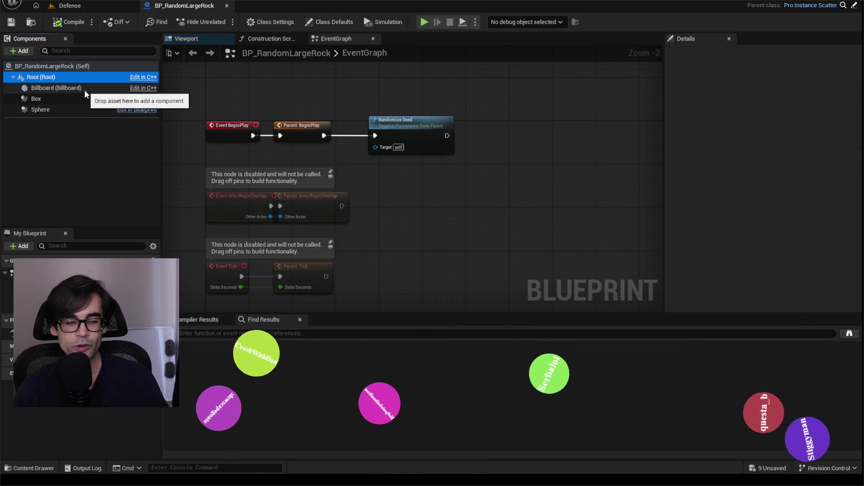
left_click(85, 89)
left_click(97, 100)
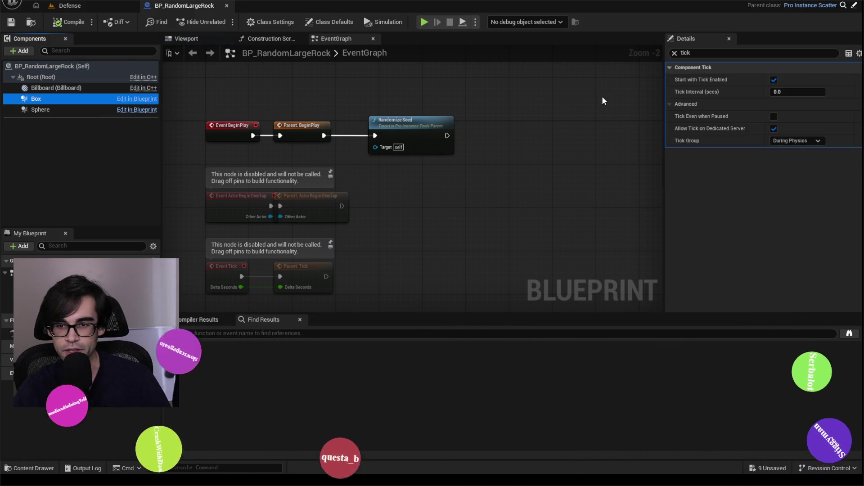
left_click(774, 81)
left_click(67, 109)
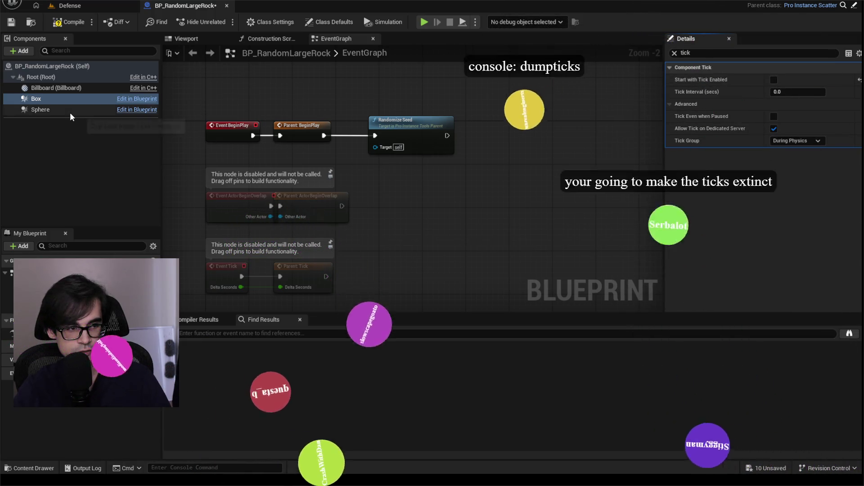
left_click(772, 81)
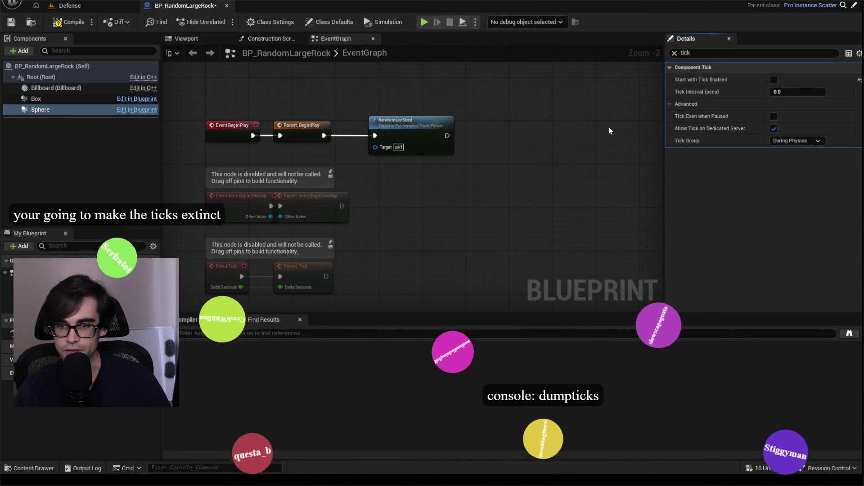
Compile, save and close BP_RandomLargeRock
left_click(75, 22)
left_click(15, 21)
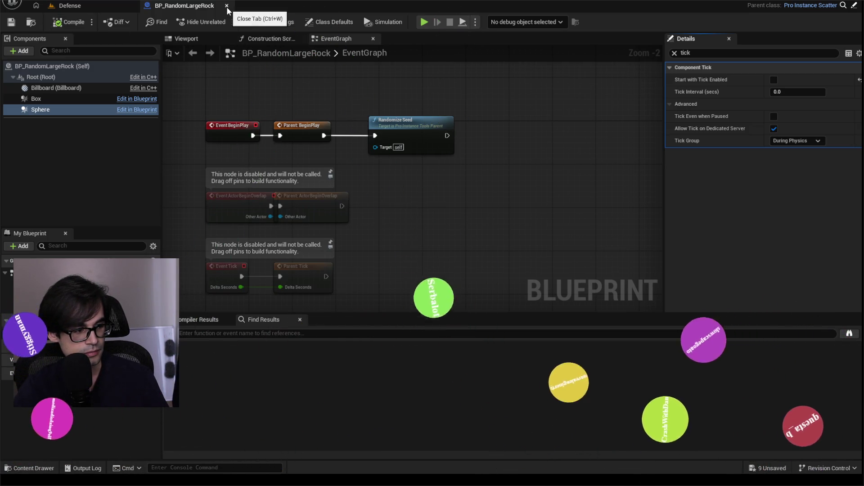
left_click(227, 6)
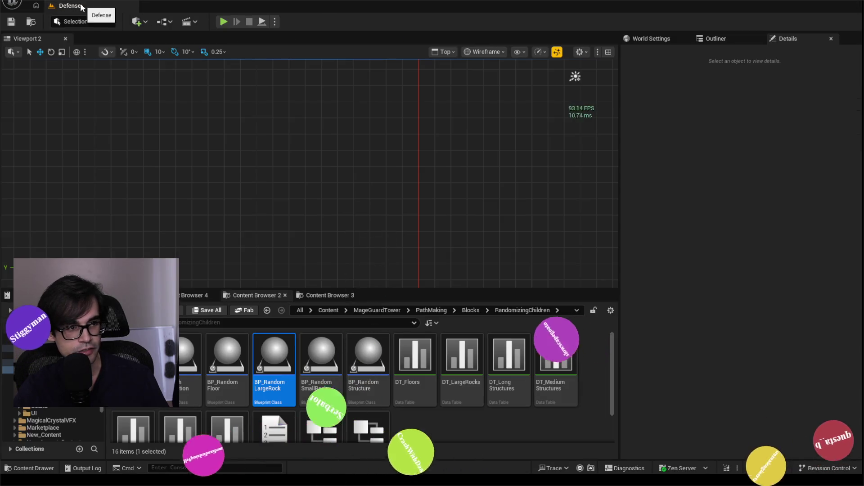
Play the level and run dumpticks from the expanded in-game console
left_click(224, 22)
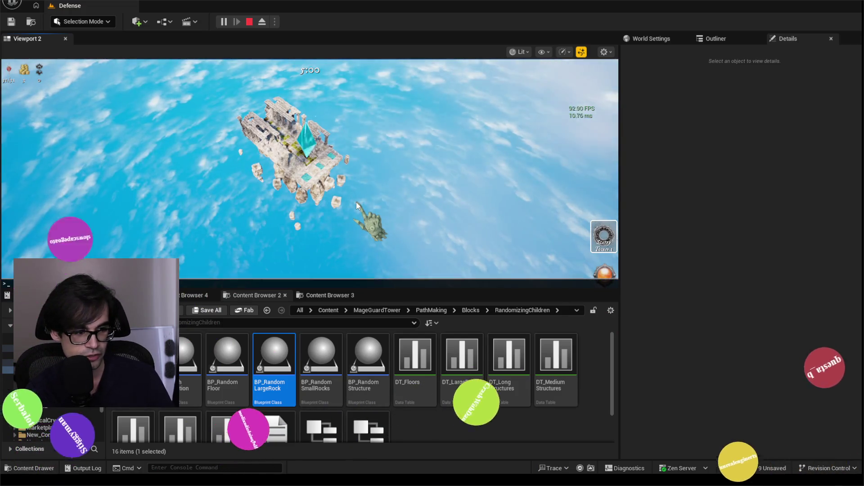
key("grave")
type("du")
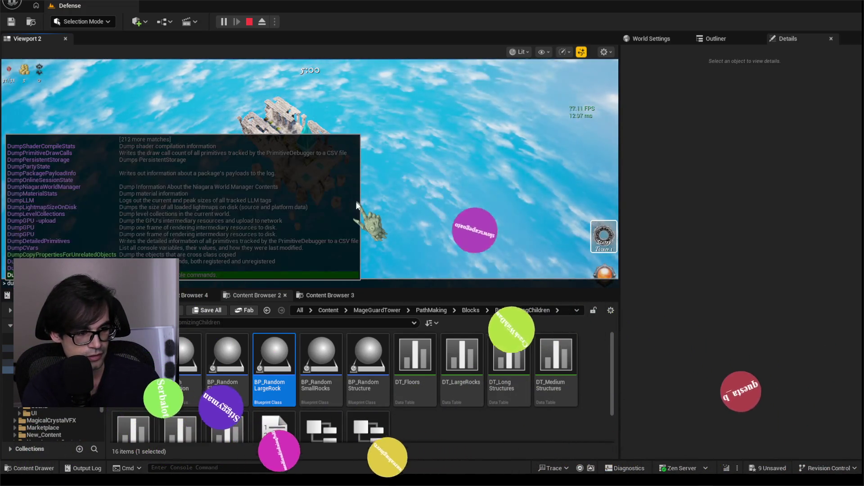
key("Tab")
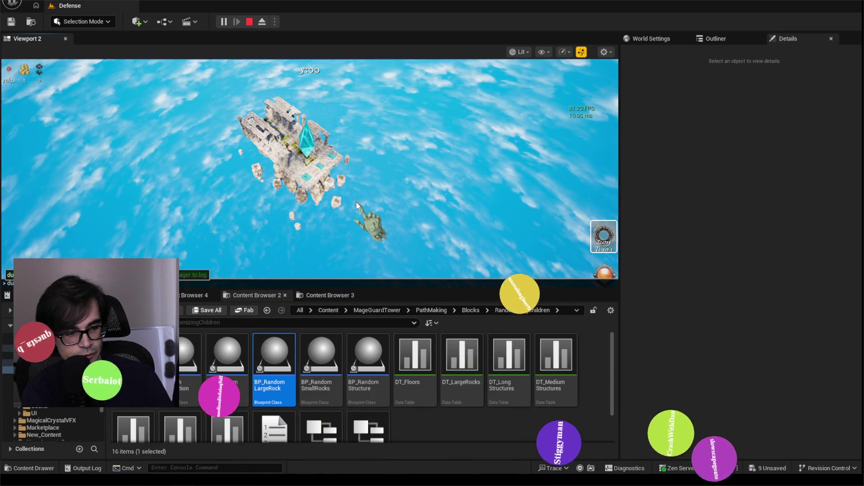
key("grave")
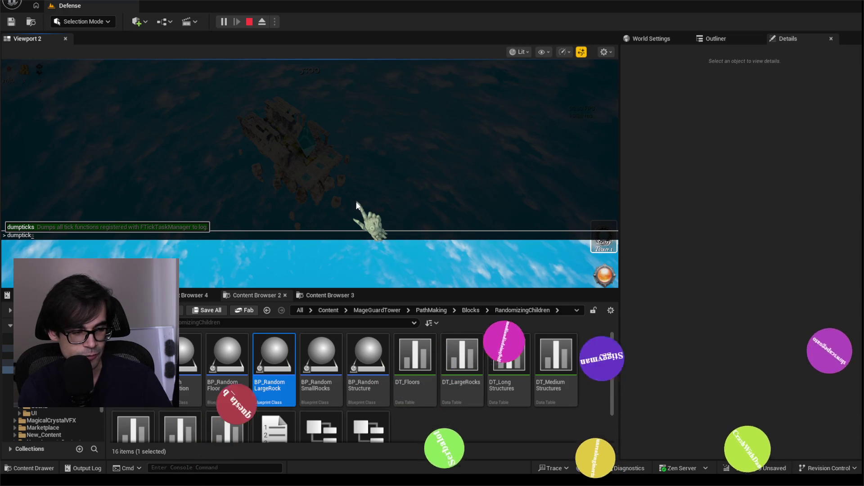
key("Return")
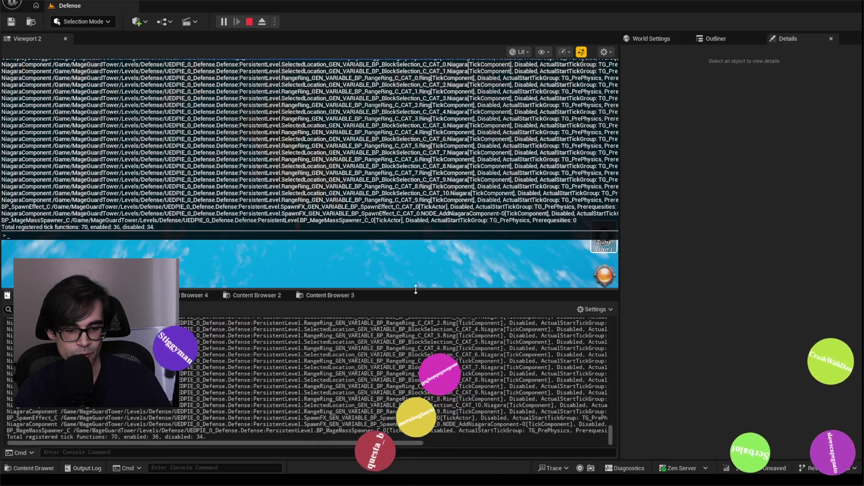
Enlarge the Output Log and highlight the BlockSelection Niagara tick lines in the dump
left_click_drag(414, 292, 427, 174)
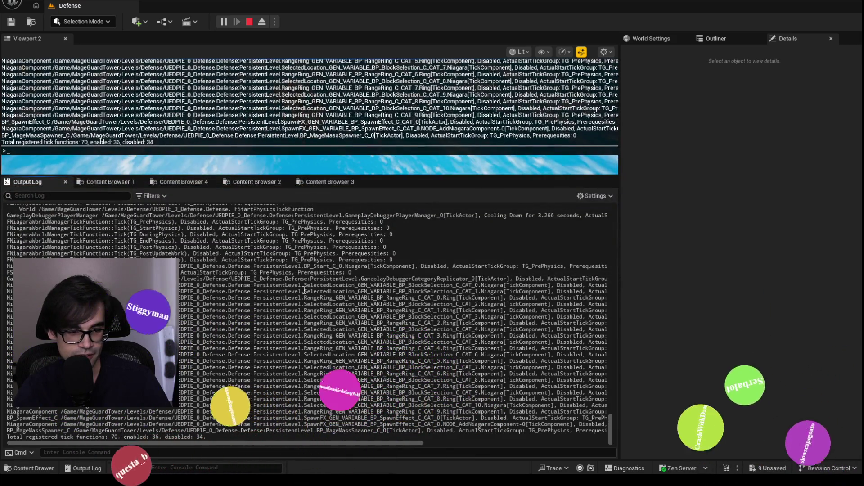
left_click_drag(320, 285, 512, 286)
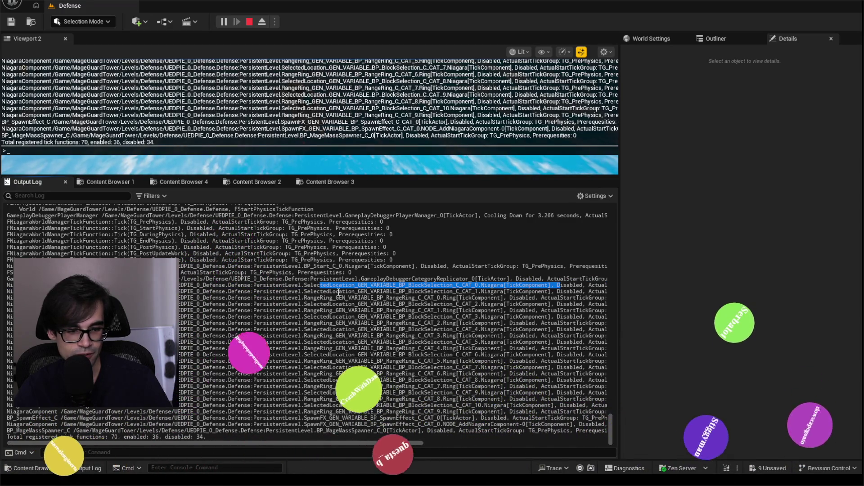
left_click(372, 341)
mouse_move(376, 444)
left_mouse_down()
mouse_move(525, 443)
mouse_move(375, 441)
mouse_move(398, 434)
mouse_move(405, 443)
left_mouse_up()
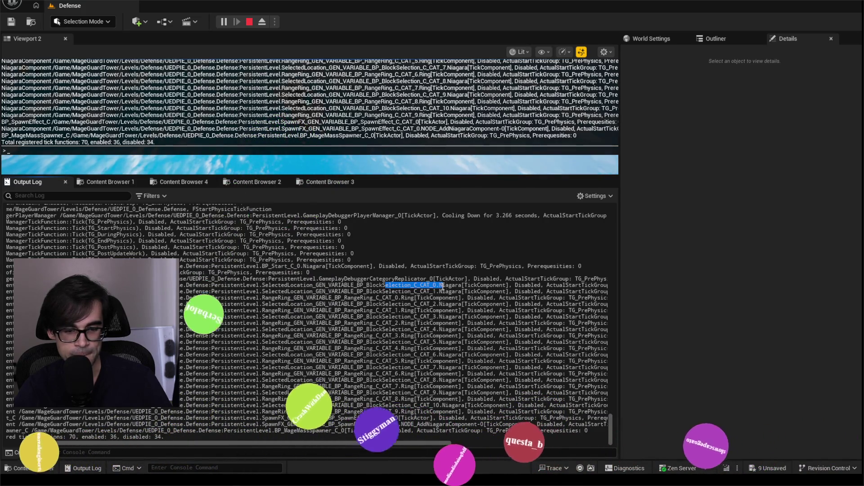
left_click_drag(507, 285, 507, 293)
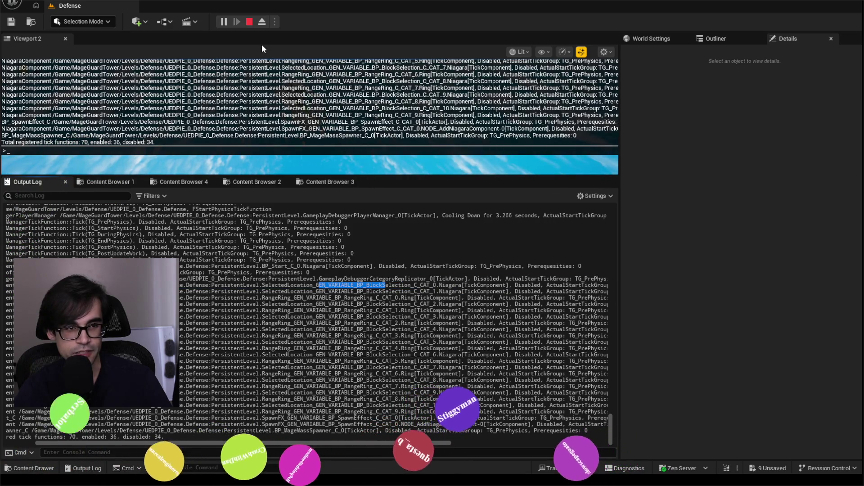
left_click(392, 294)
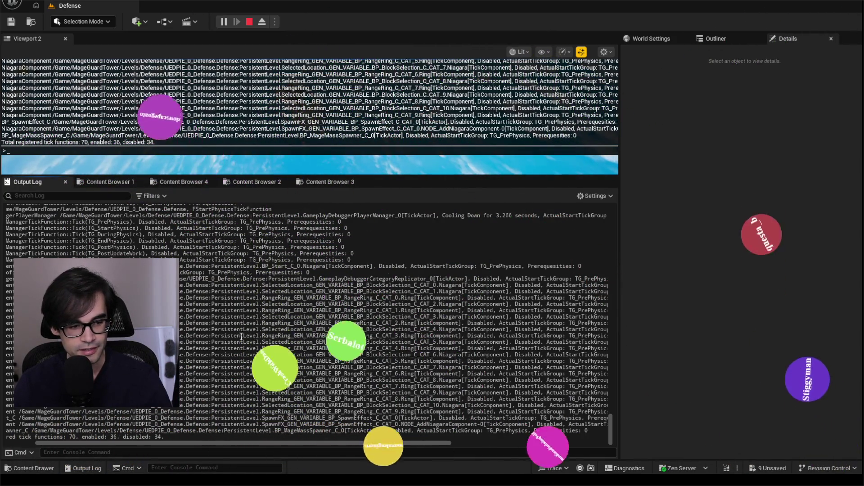
Scroll through the tick dump, then show the Content Browser holding PathMaking/Blocks
scroll(316, 359, "up", 3)
scroll(316, 359, "down", 3)
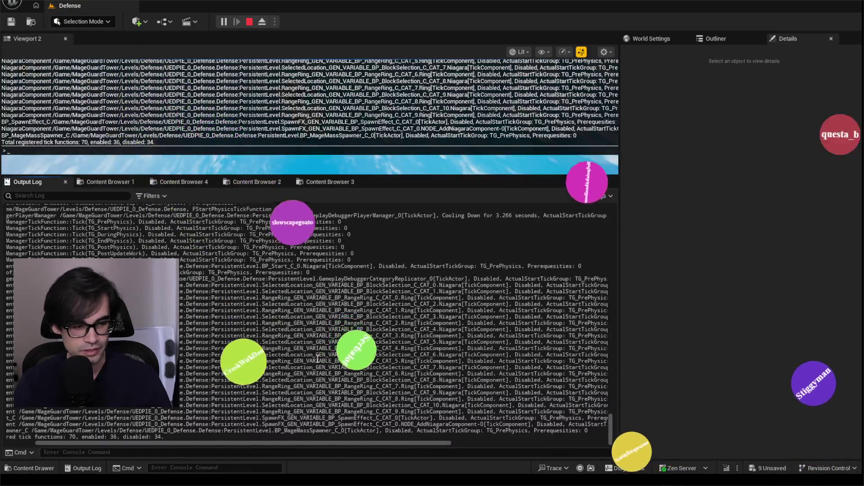
scroll(318, 359, "up", 2)
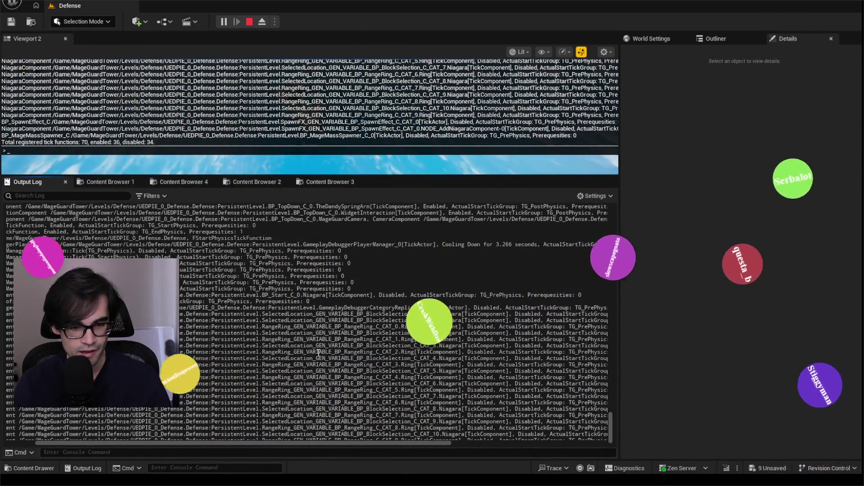
scroll(319, 354, "up", 1)
scroll(317, 346, "down", 3)
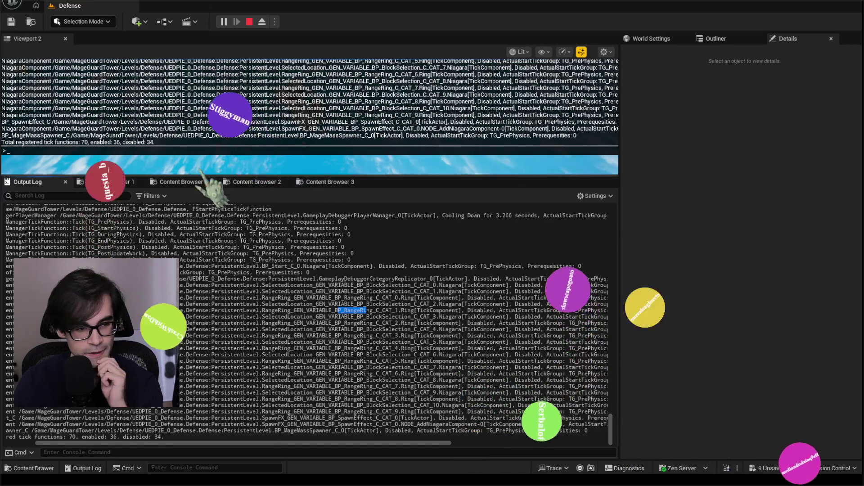
left_click(108, 182)
left_click(334, 185)
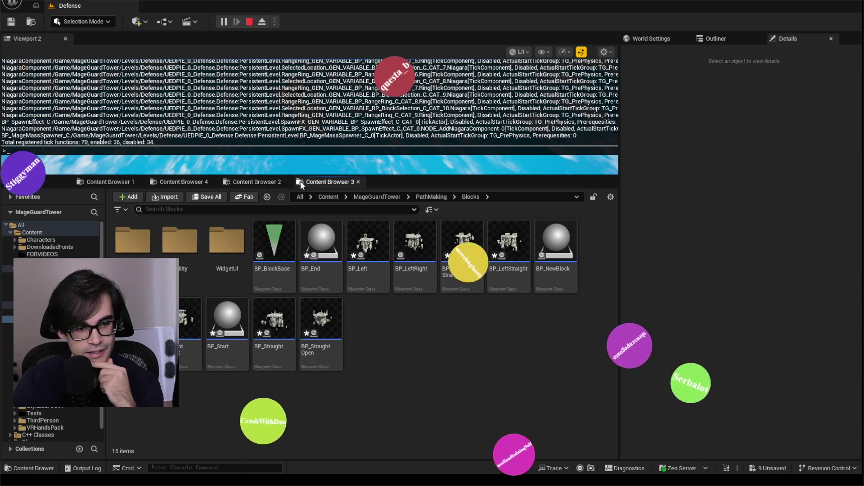
Search all project content for the range ring and open BP_RangeRing
left_click(328, 197)
left_click(327, 210)
type("ra")
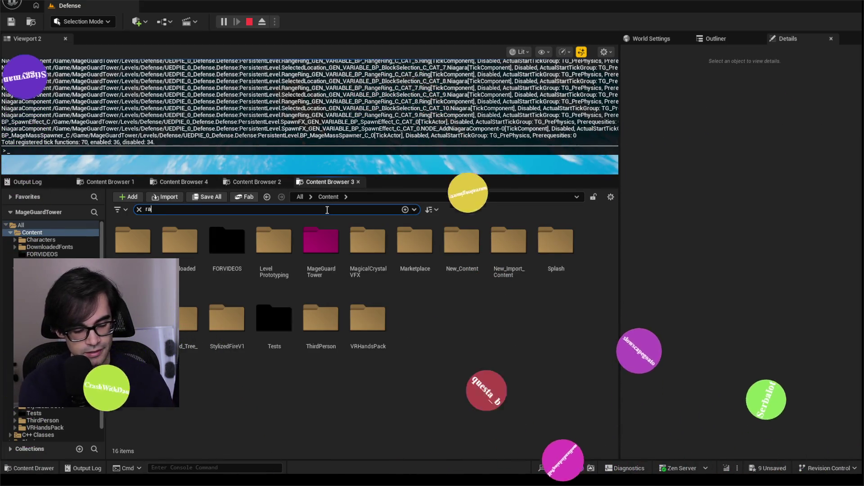
type("ngeti")
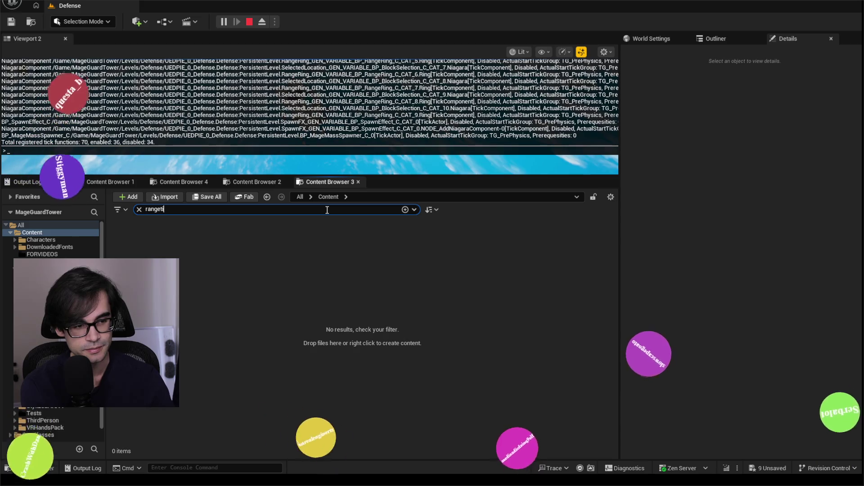
key("BackSpace")
key("BackSpace")
type("rin")
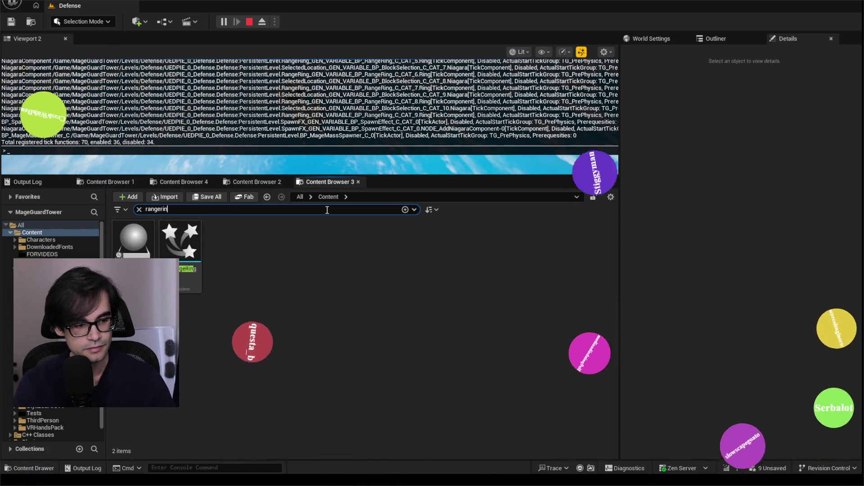
double_click(162, 241)
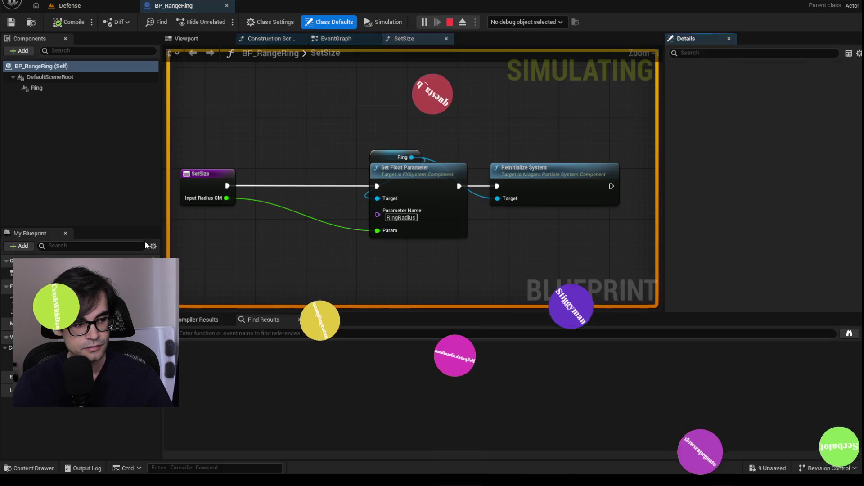
Inspect BP_RangeRing's 3D preview and event graph for tick logic
left_click(185, 38)
mouse_move(390, 181)
left_mouse_down()
mouse_move(472, 212)
mouse_move(341, 153)
left_mouse_up()
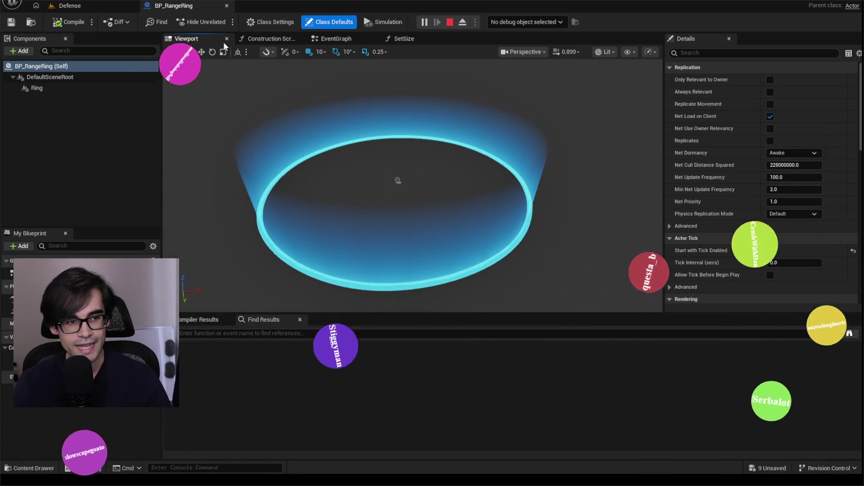
left_click(362, 39)
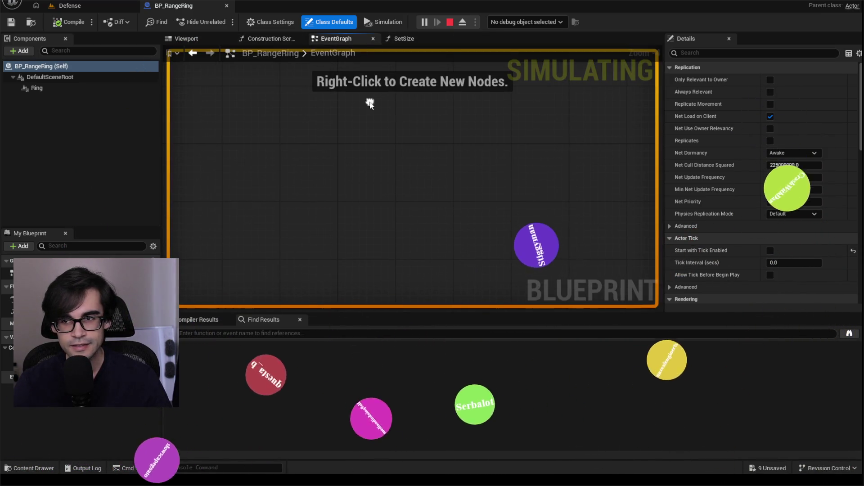
left_click(202, 43)
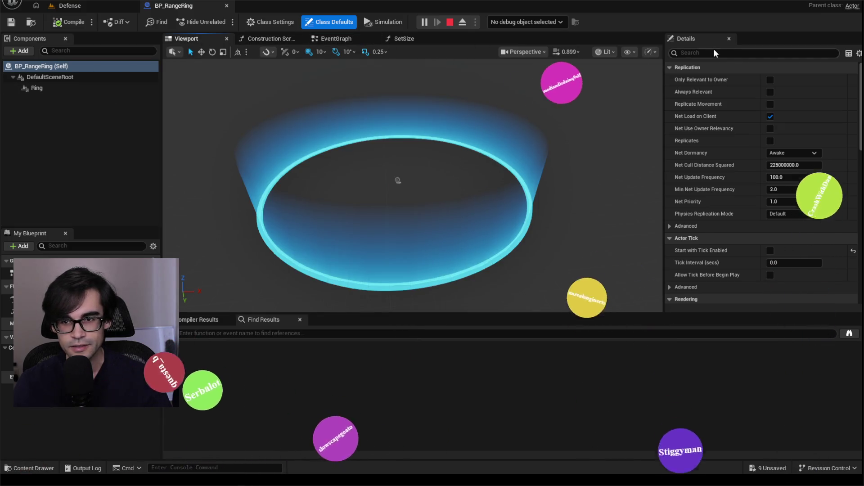
Uncheck Start with Tick Enabled on DefaultSceneRoot, save BP_RangeRing, and return to Defense
type("tick")
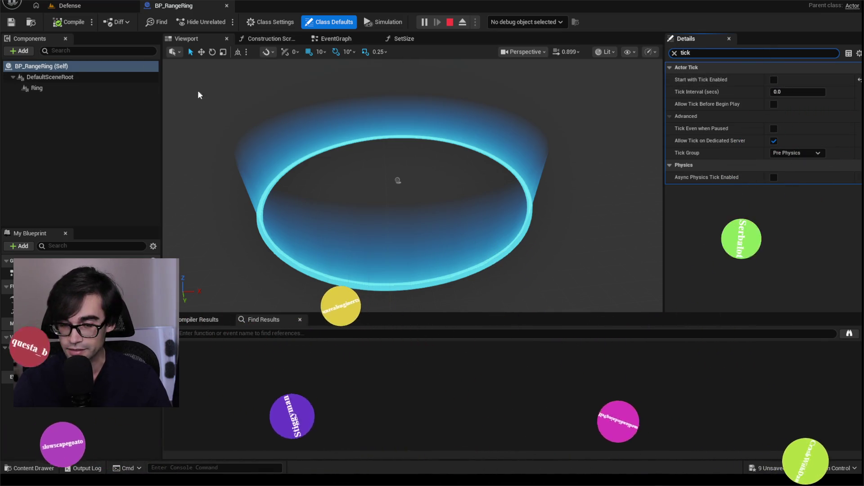
left_click(68, 77)
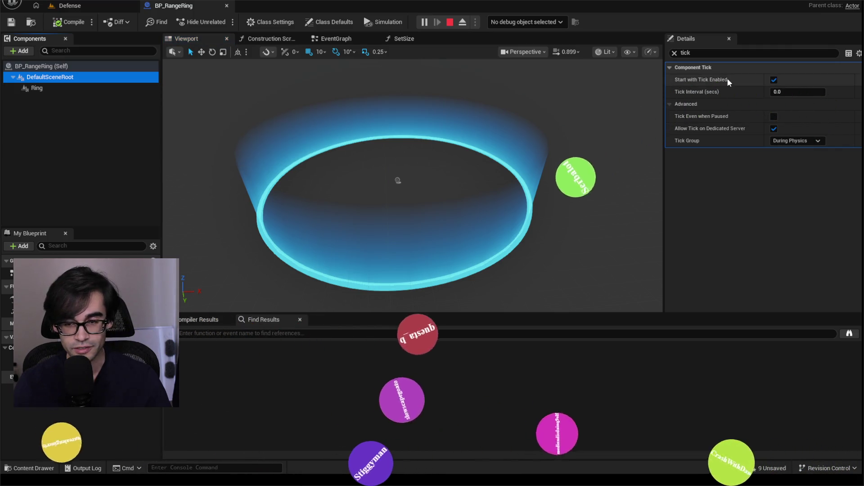
left_click(774, 80)
left_click(67, 89)
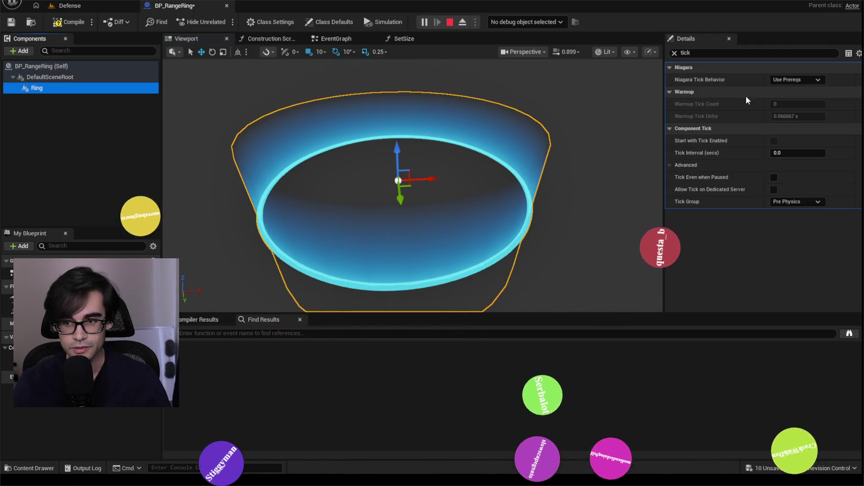
left_click(13, 23)
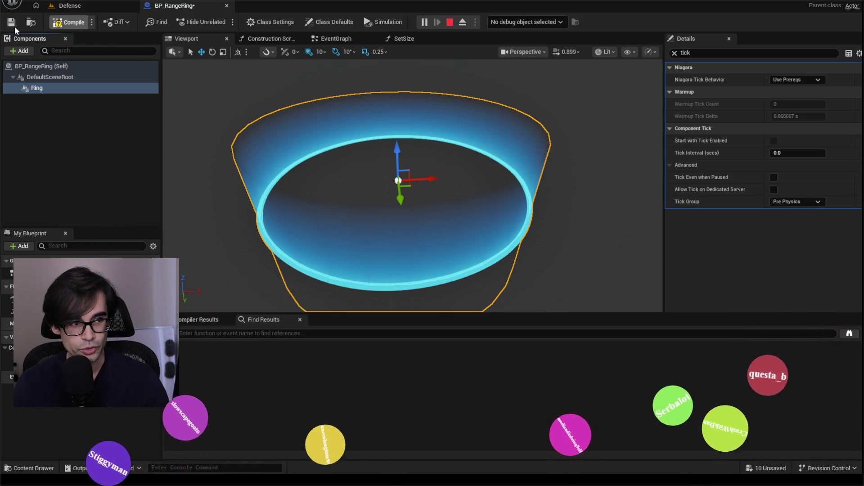
left_click(68, 5)
left_click(248, 22)
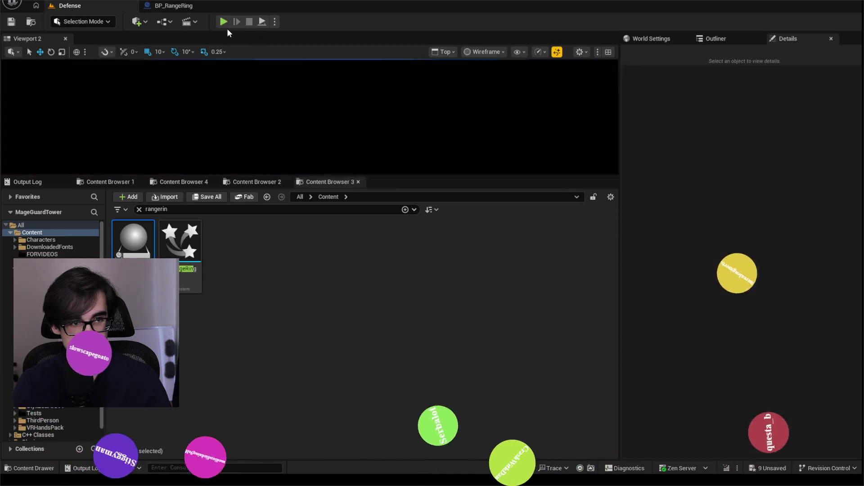
Play the Defense level, rerun dumpticks, and highlight the RangeRing tick lines
left_click(223, 21)
left_click(28, 182)
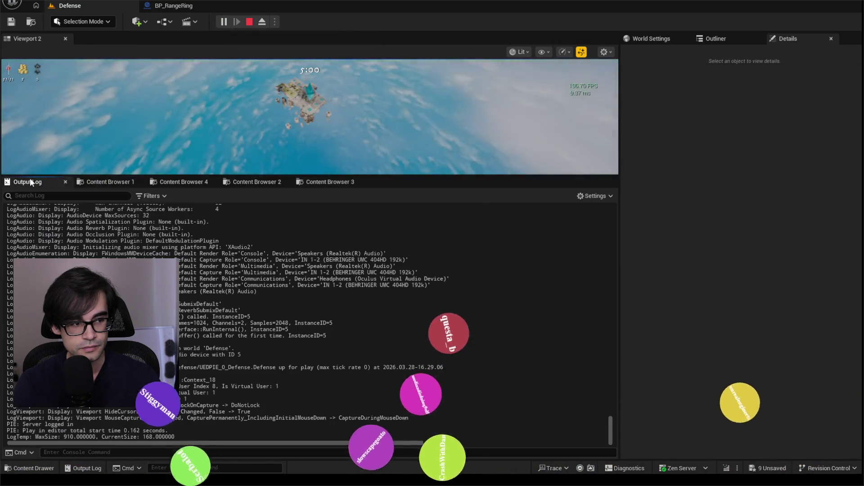
key("grave")
key("Up")
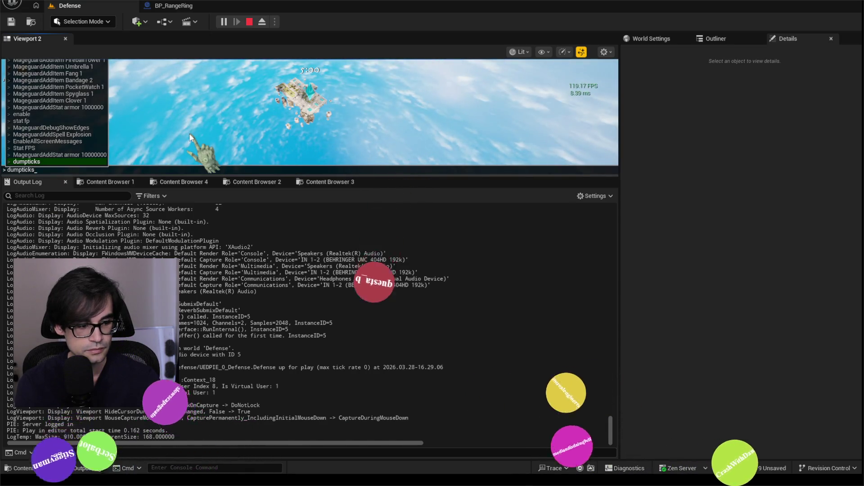
key("Return")
left_click_drag(408, 260, 480, 278)
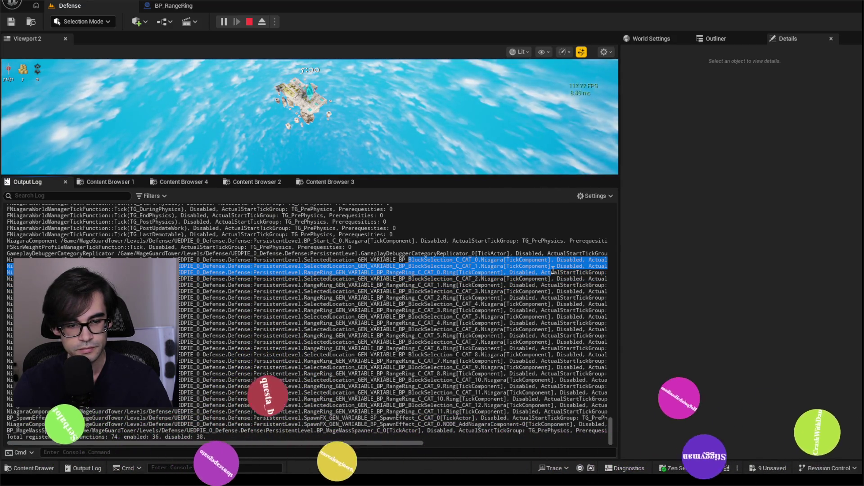
left_click(532, 274)
Clear the Output Log, run dumpticks again, and scroll through the Disabled RangeRing entries
right_click(193, 306)
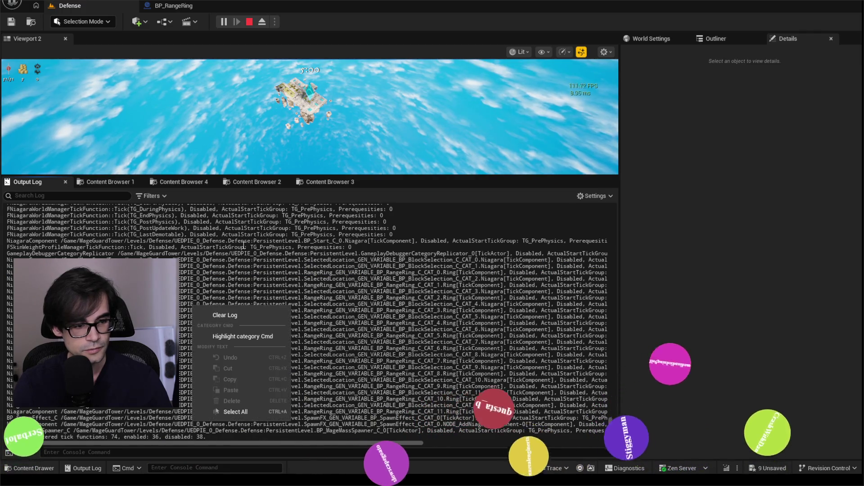
left_click(215, 313)
key("grave")
key("Up")
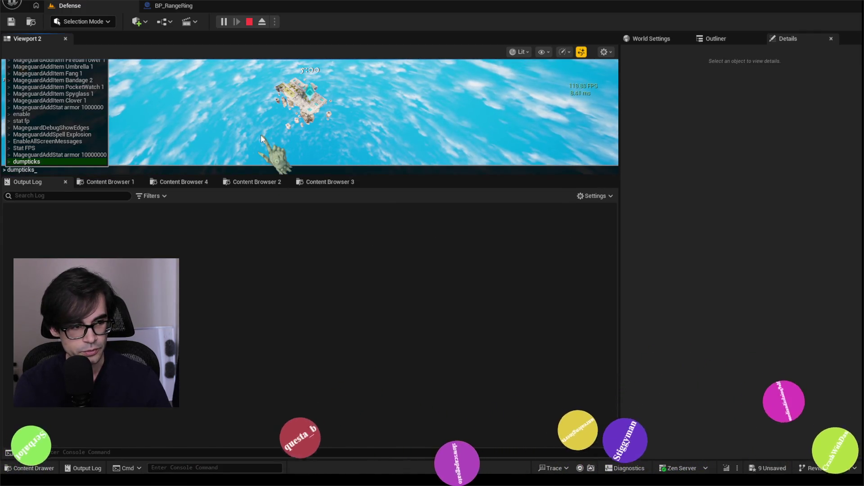
key("Return")
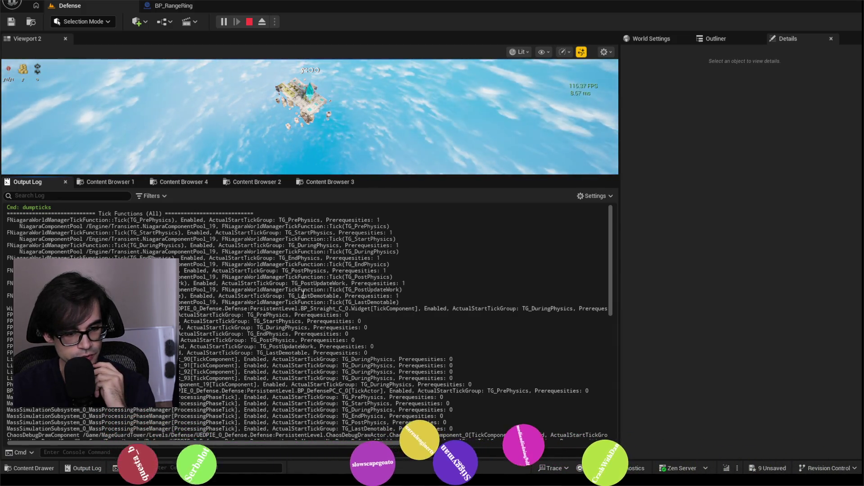
scroll(310, 322, "down", 6)
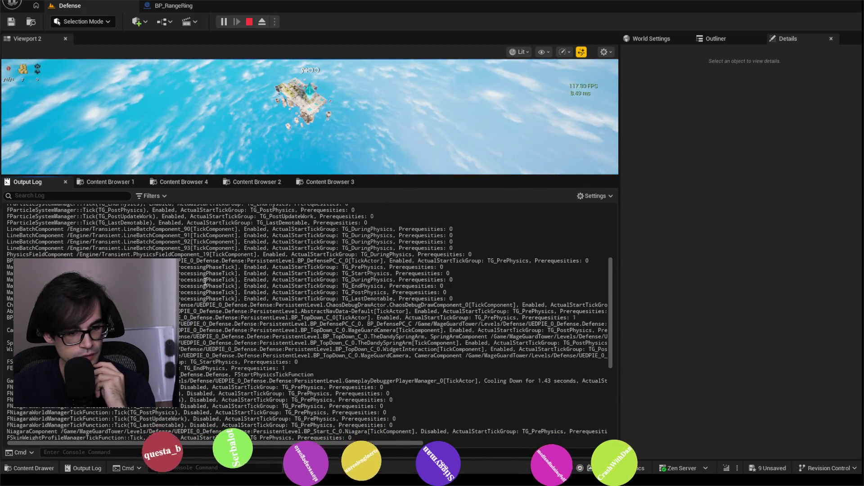
scroll(261, 277, "down", 2)
scroll(310, 322, "down", 3)
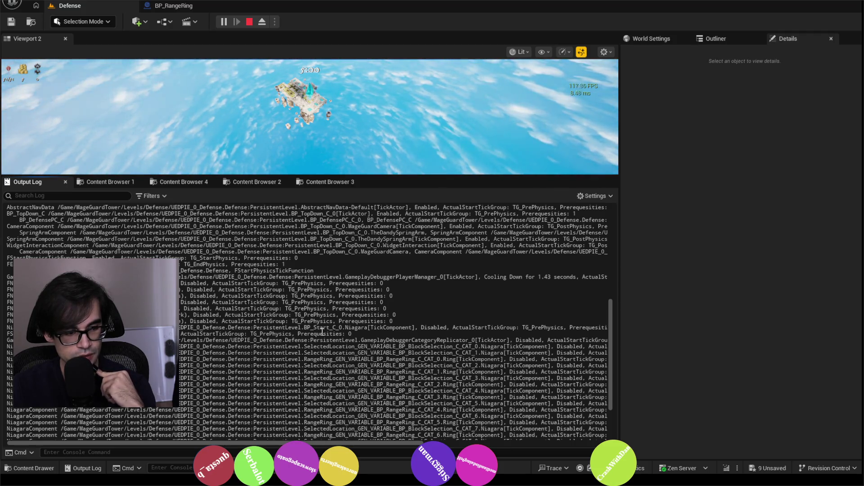
Stop play, clear the Content Browser search, and open the PathMaking Blocks folder
left_click(248, 23)
left_click(250, 183)
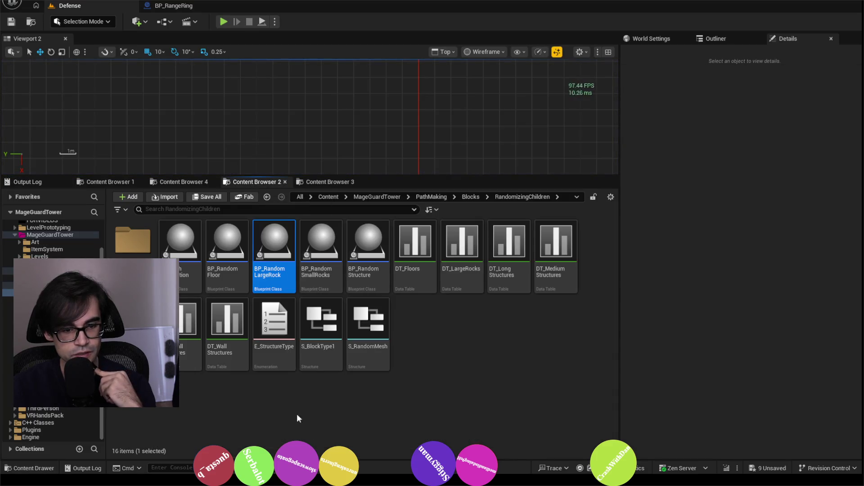
left_click(335, 183)
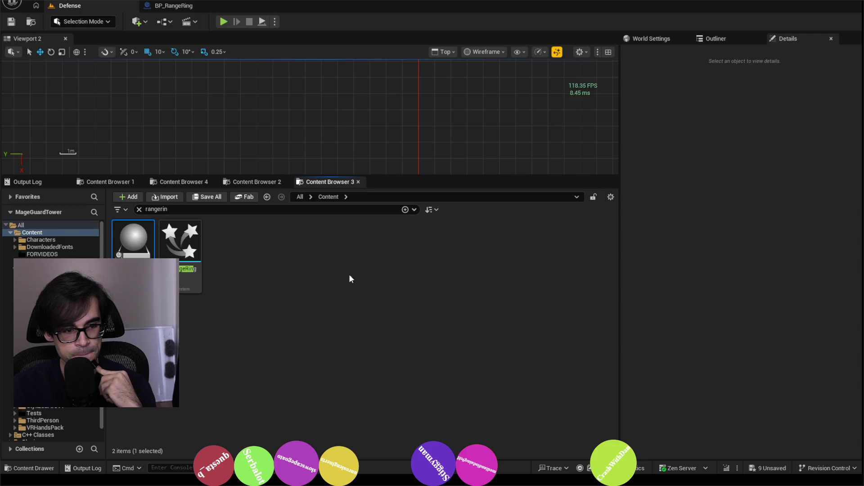
left_click(139, 210)
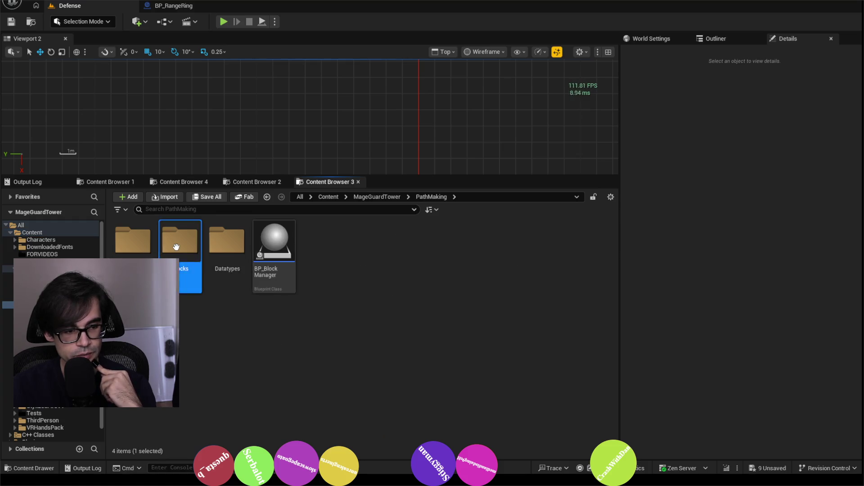
double_click(176, 246)
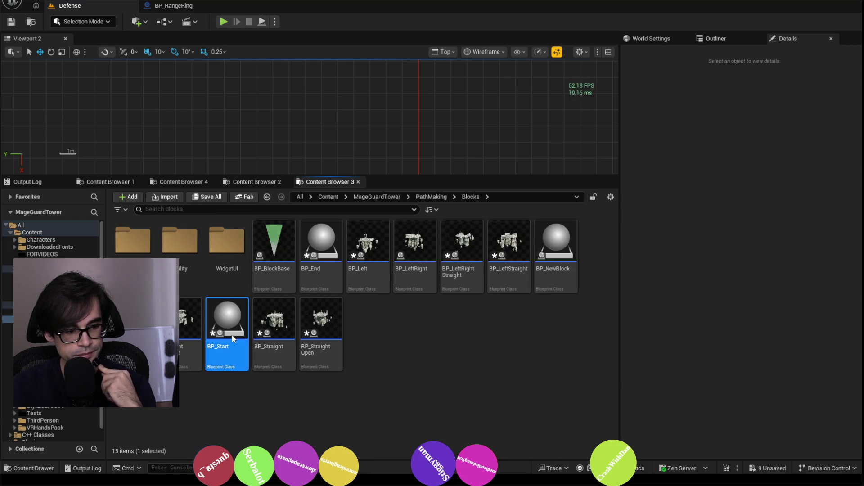
Open BP_Start, select its Niagara component, and filter Details by 'tick'
double_click(234, 338)
left_click(60, 143)
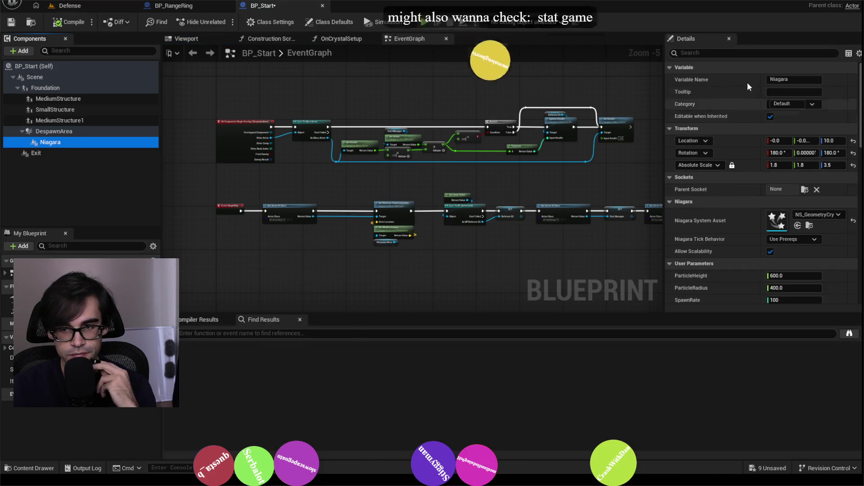
left_click(750, 52)
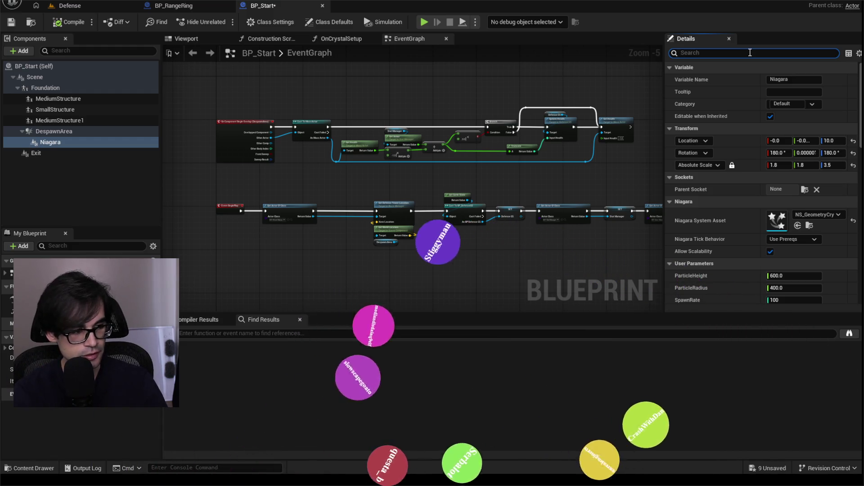
type("tick")
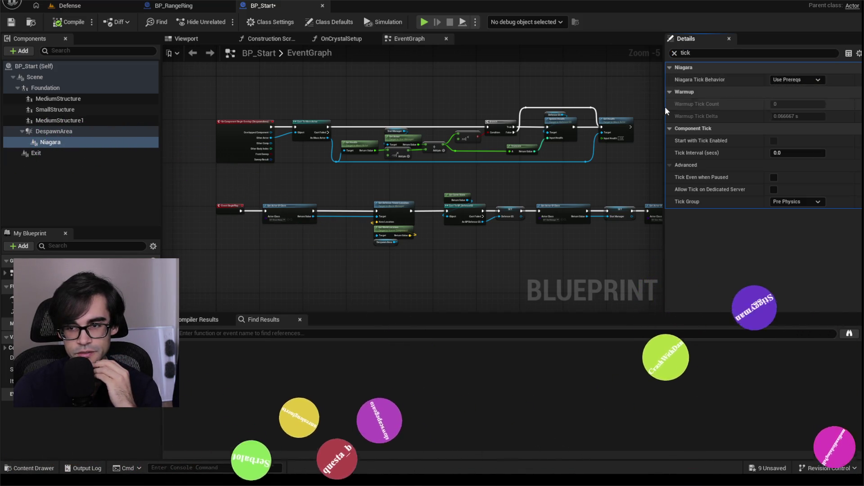
left_click(111, 6)
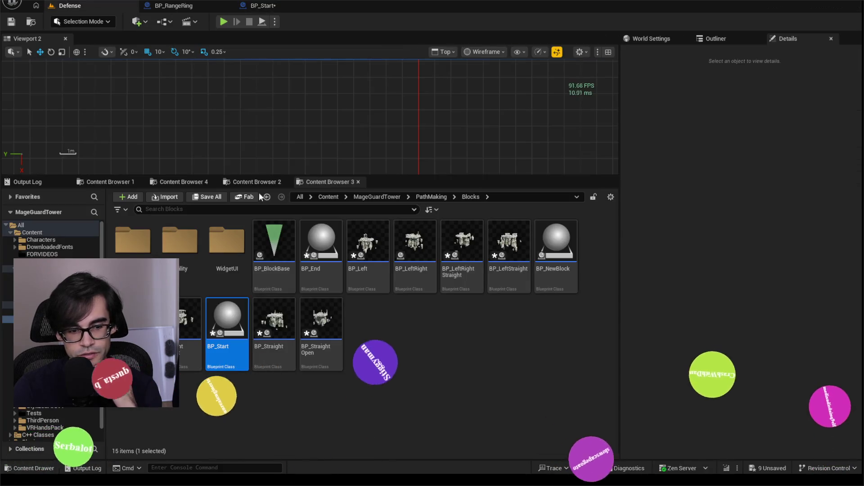
Mark BP_Start's Disabled Niagara tick entry in the Output Log and start a new play session
left_click(56, 185)
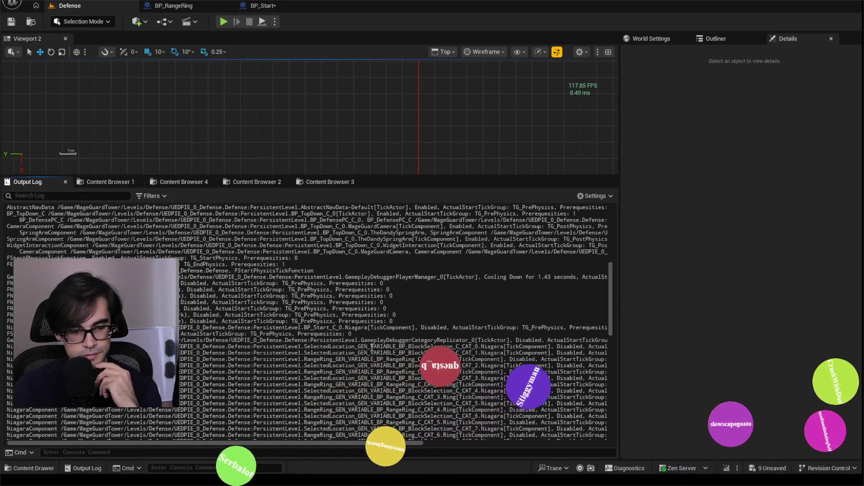
left_click_drag(449, 328, 194, 321)
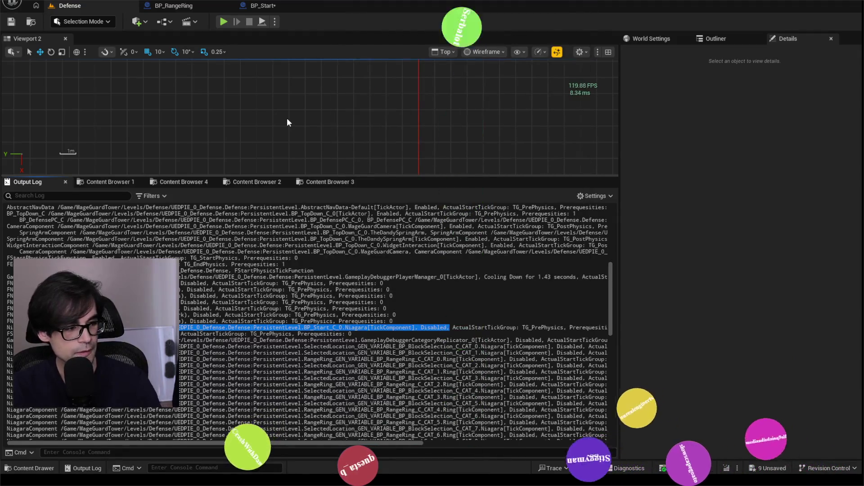
left_click(224, 21)
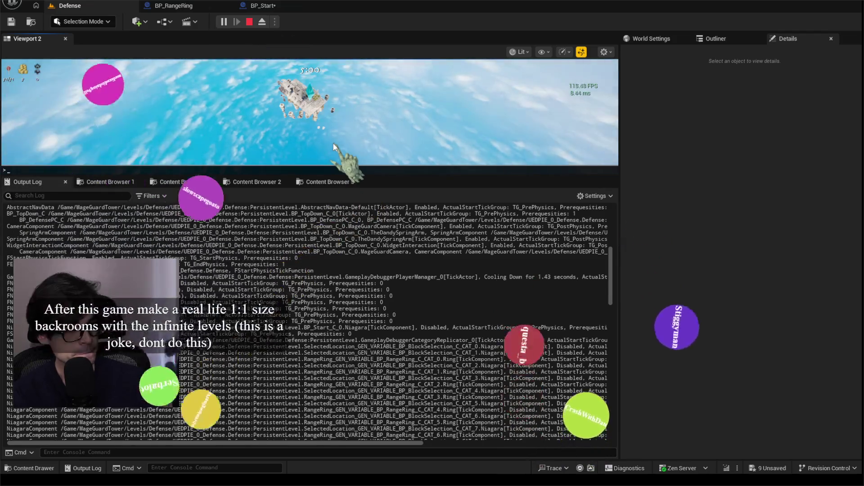
Run 'stat game' in the viewport console and enlarge the game viewport over the log
type("stat game")
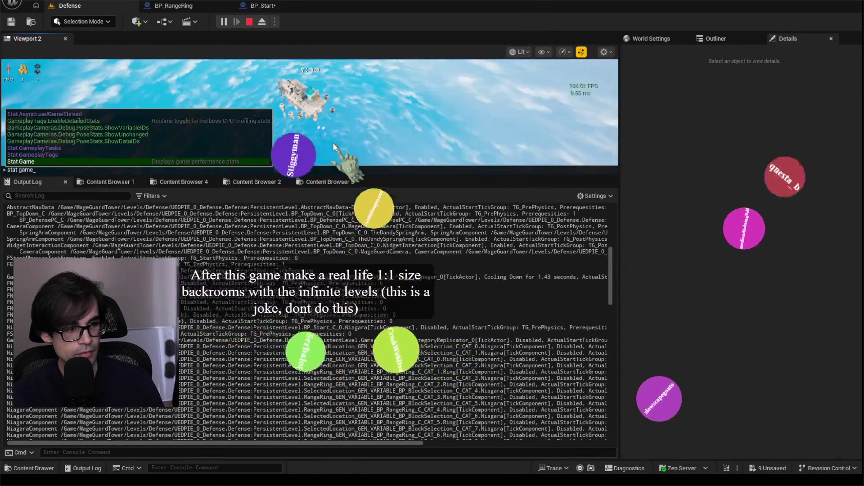
key("Return")
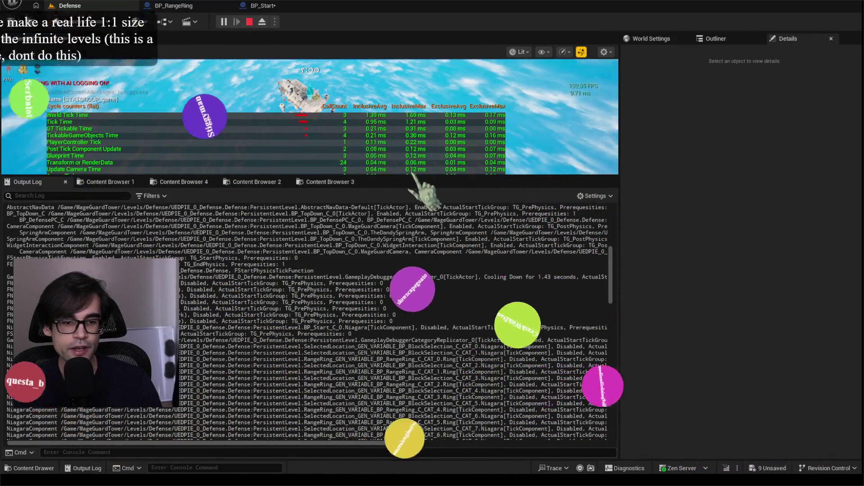
mouse_move(371, 176)
left_mouse_down()
mouse_move(371, 333)
mouse_move(385, 337)
left_mouse_up()
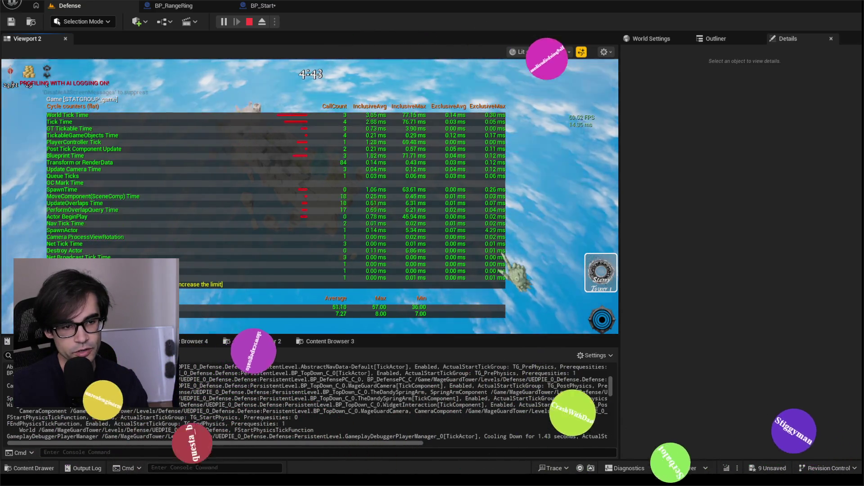
type("du")
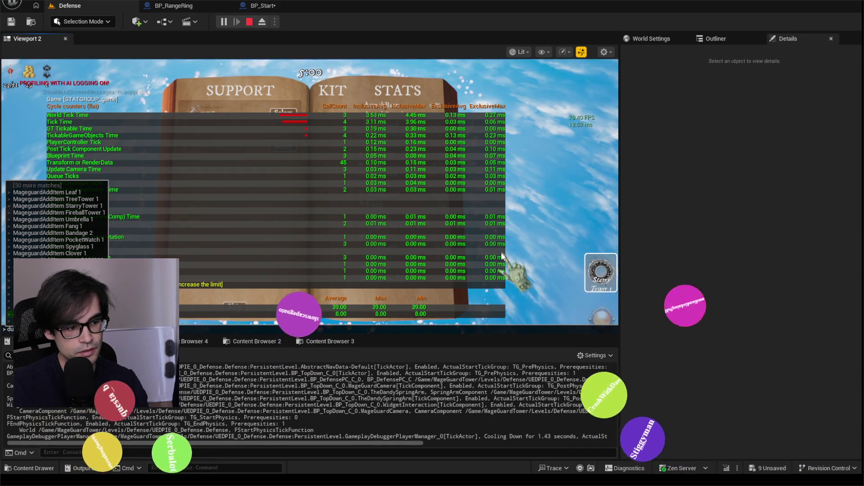
Play the tower-defense game in Viewport 2, extending the block path while watching stat game
key("Escape")
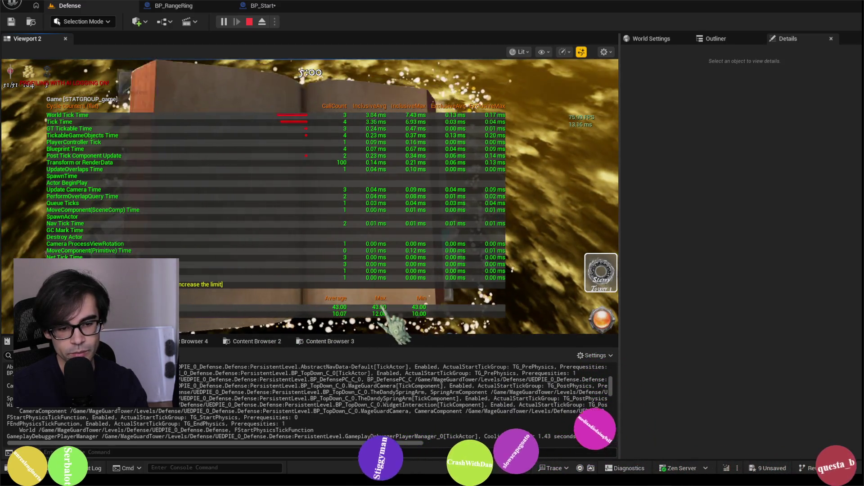
left_click(604, 326)
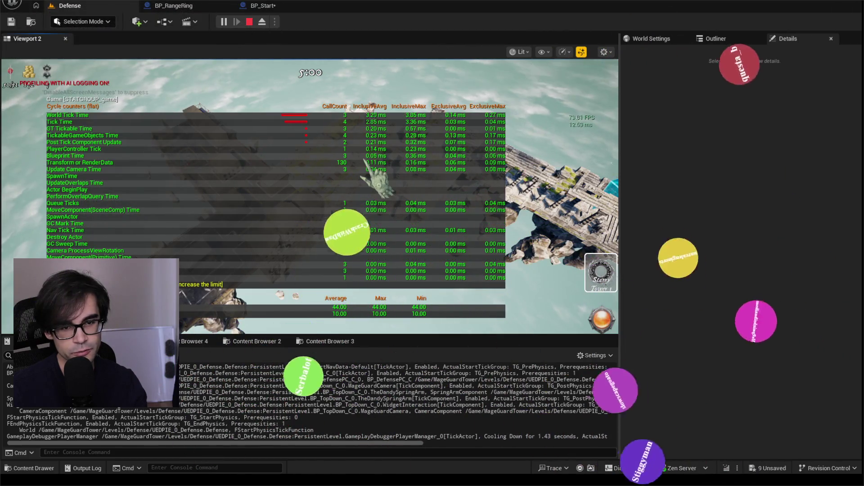
left_click(304, 212)
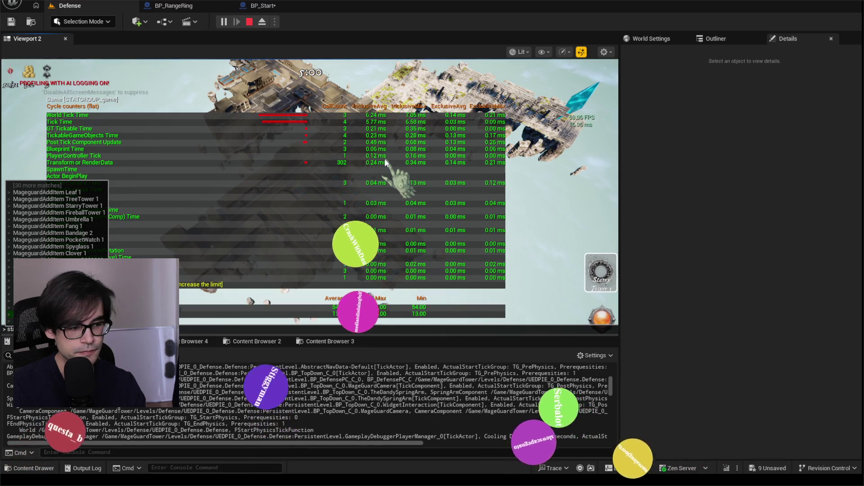
key("Return")
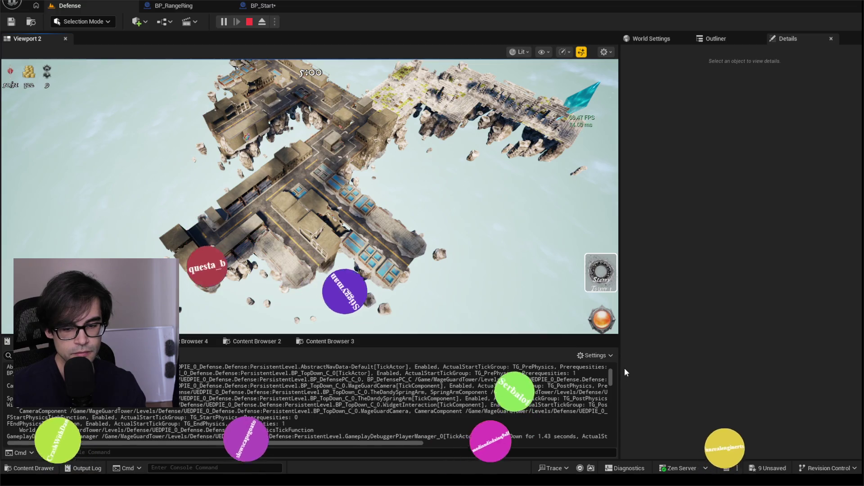
Enlarge the Output Log and scroll to the dump totals: 374 registered, 55 enabled, 319 disabled
left_click_drag(612, 380, 610, 437)
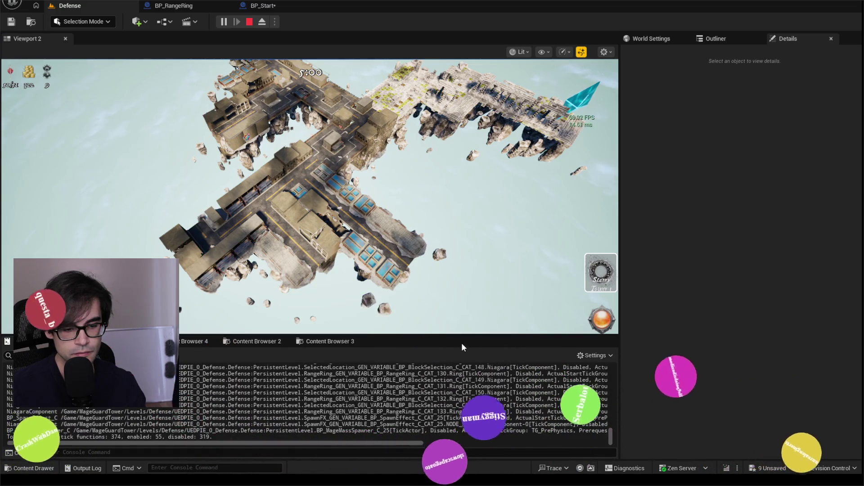
left_click_drag(456, 338, 459, 194)
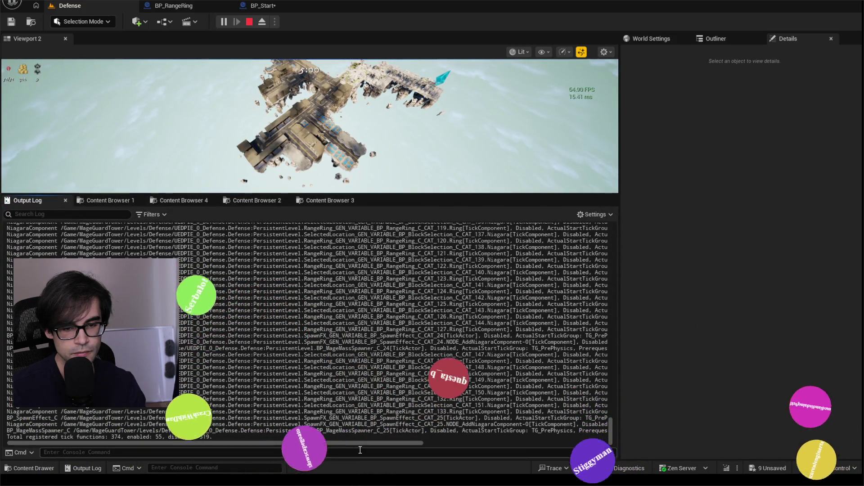
mouse_move(367, 446)
left_mouse_down()
mouse_move(515, 446)
mouse_move(385, 443)
left_mouse_up()
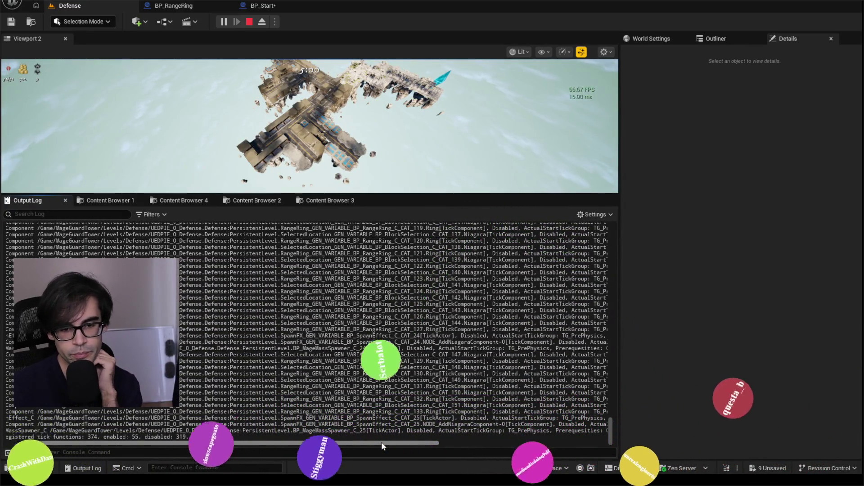
left_click_drag(382, 443, 378, 389)
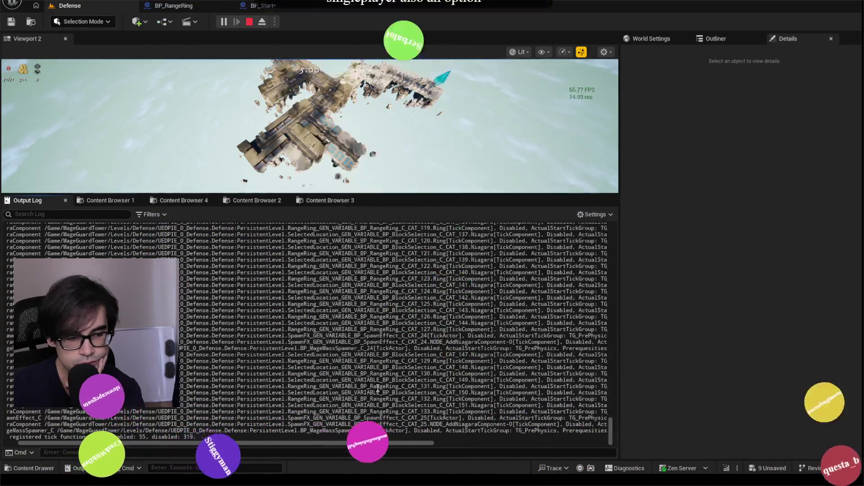
scroll(381, 374, "up", 2)
scroll(380, 368, "up", 2)
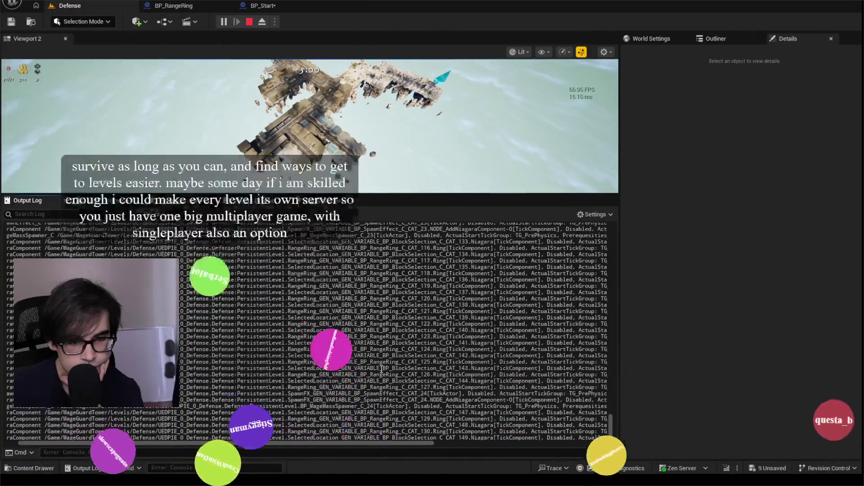
scroll(380, 369, "up", 5)
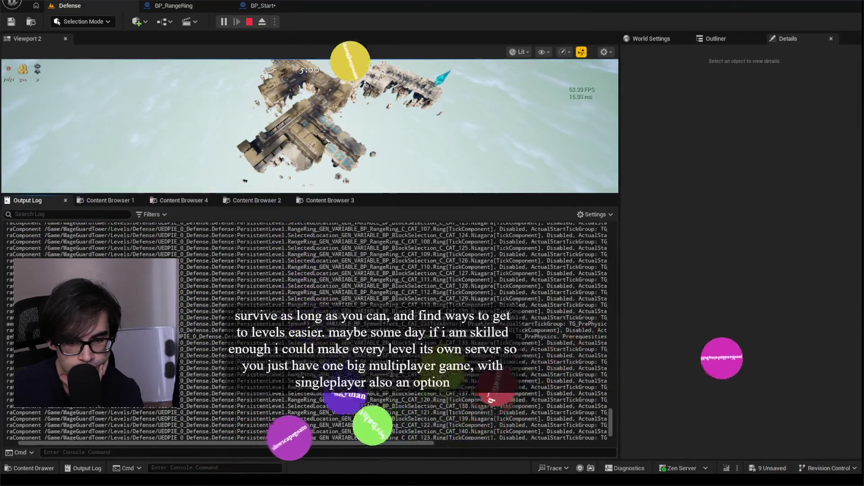
scroll(380, 369, "down", 5)
scroll(380, 369, "down", 3)
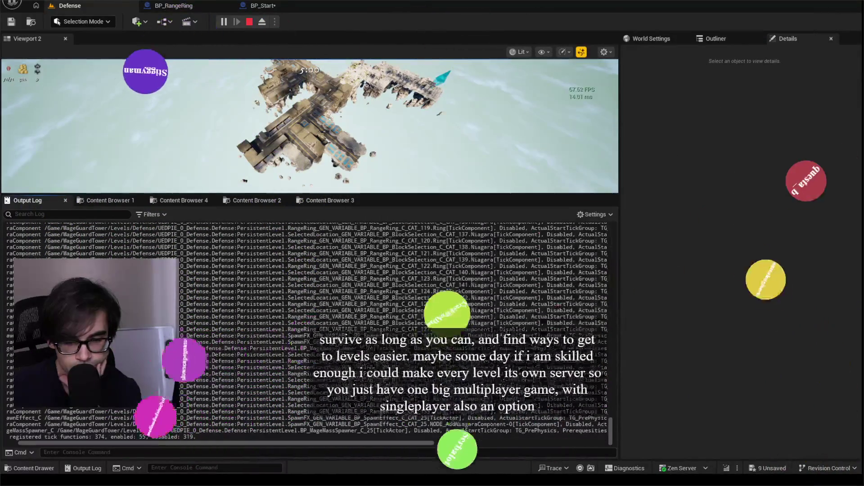
left_click_drag(520, 406, 465, 407)
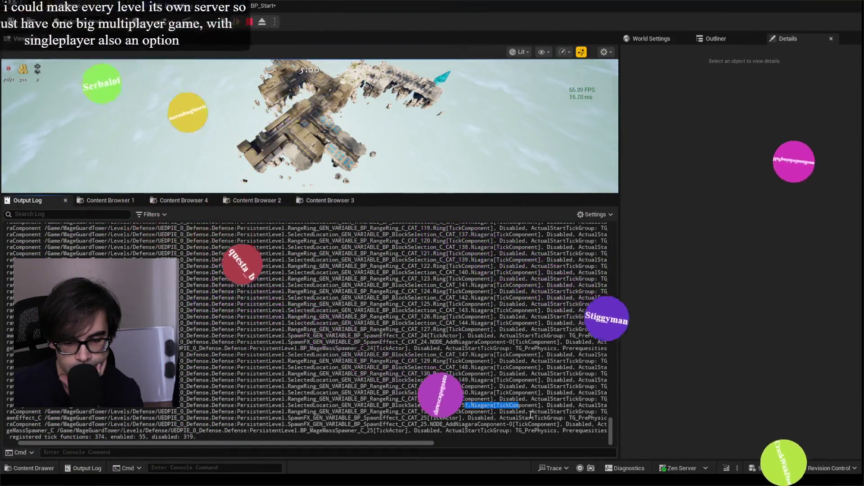
scroll(477, 399, "up", 2)
scroll(468, 394, "down", 2)
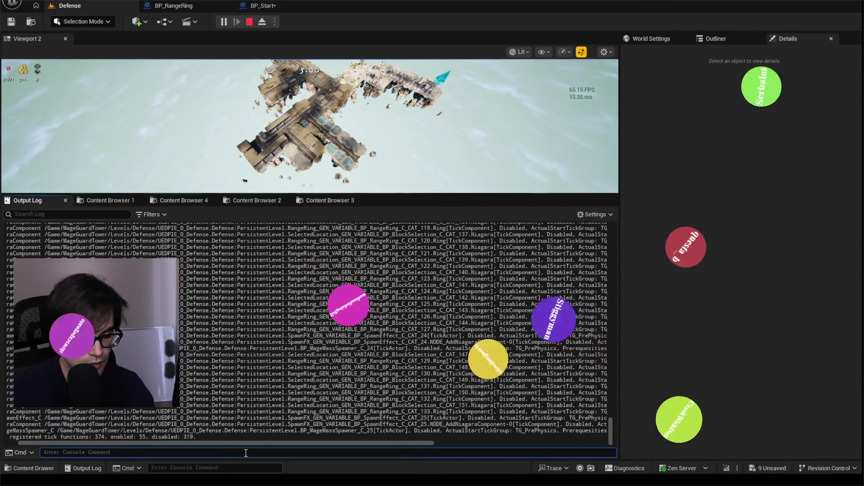
Clear the Output Log and rerun dumpticks from the console history
right_click(210, 322)
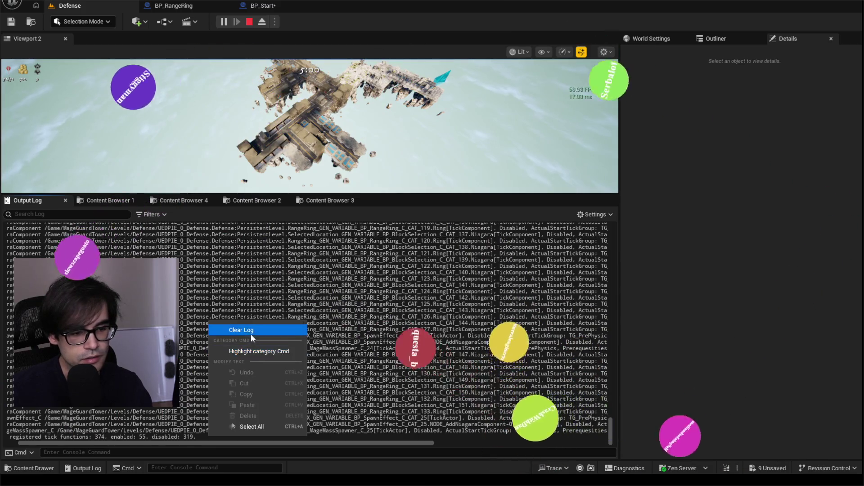
left_click(251, 331)
key("grave")
key("Up")
key("Return")
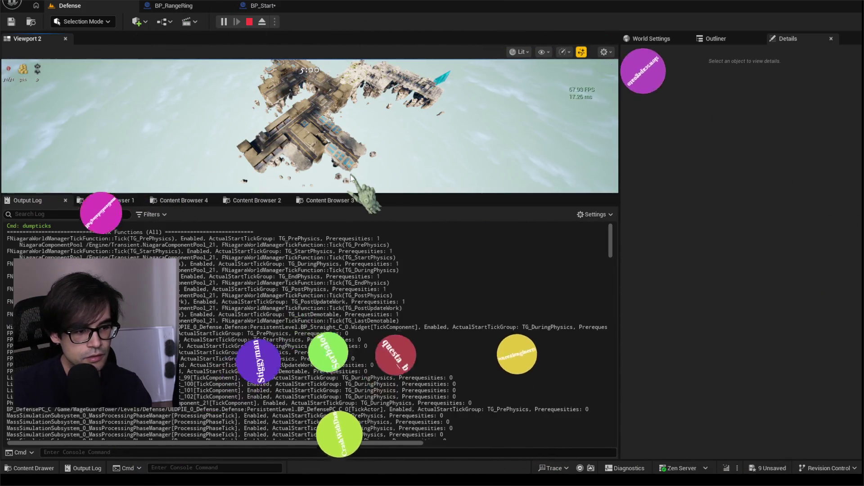
Select and copy the entire fresh tick dump, then switch to the code editor
mouse_move(9, 226)
left_mouse_down()
mouse_move(408, 396)
mouse_move(440, 355)
mouse_move(469, 432)
mouse_move(494, 447)
mouse_move(437, 443)
left_mouse_up()
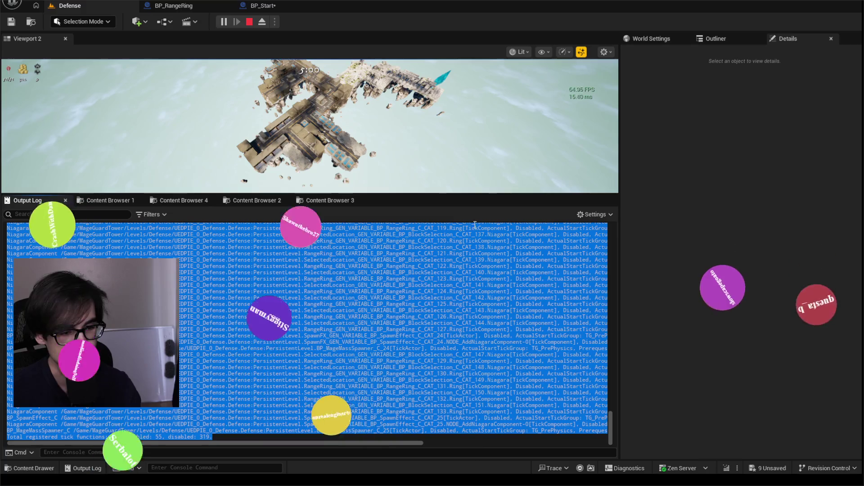
right_click(429, 277)
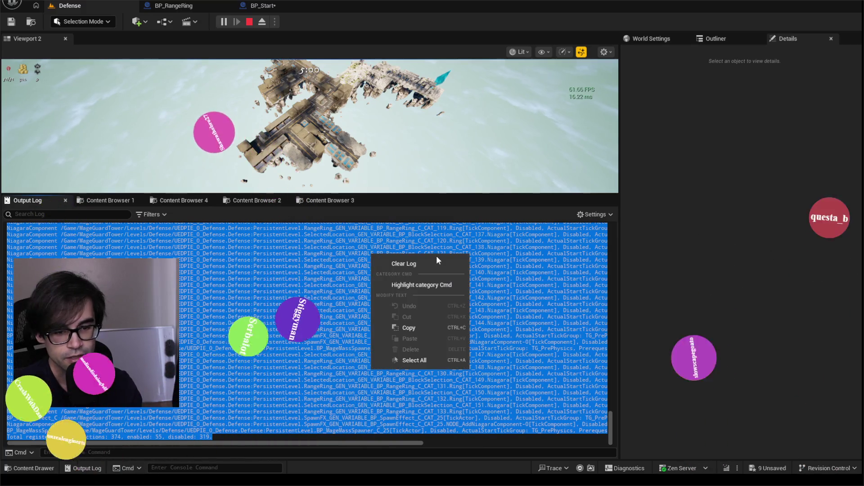
left_click(433, 330)
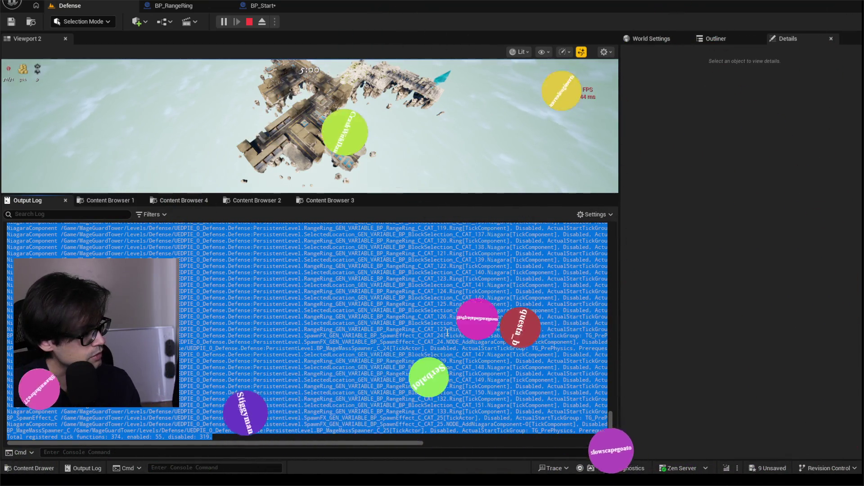
key("alt+Tab")
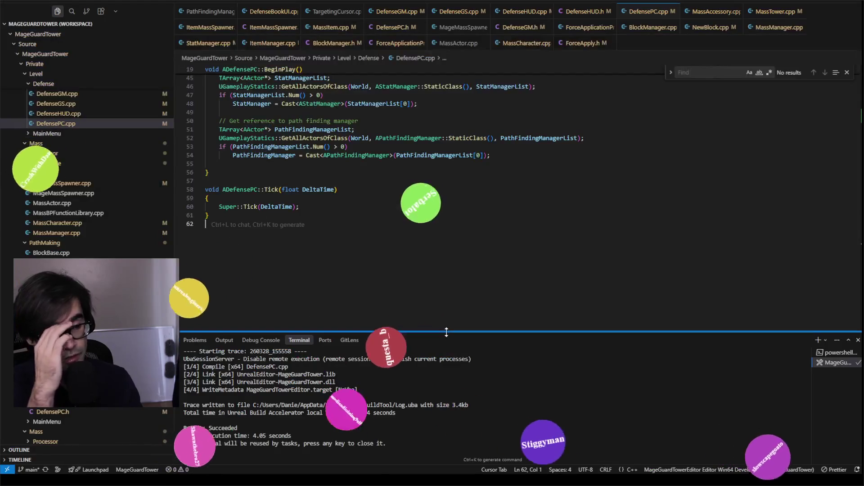
Paste the copied tick dump into a new untitled file in VS Code
key("alt+f")
key("Down")
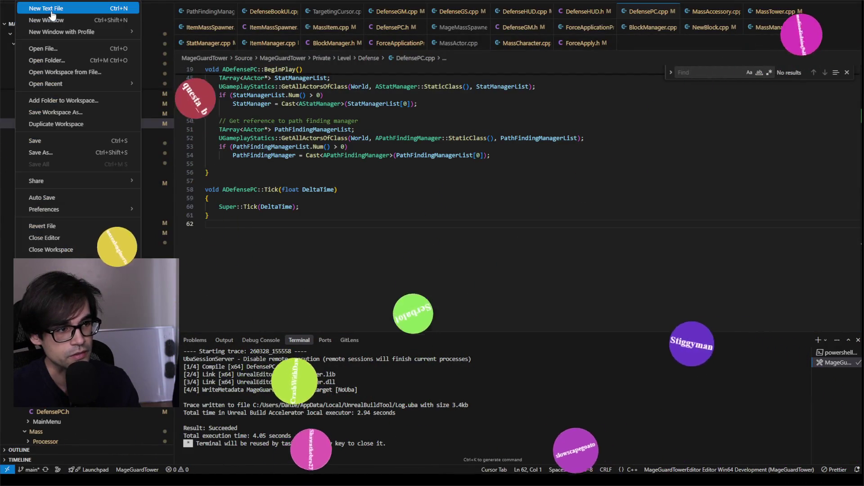
key("Return")
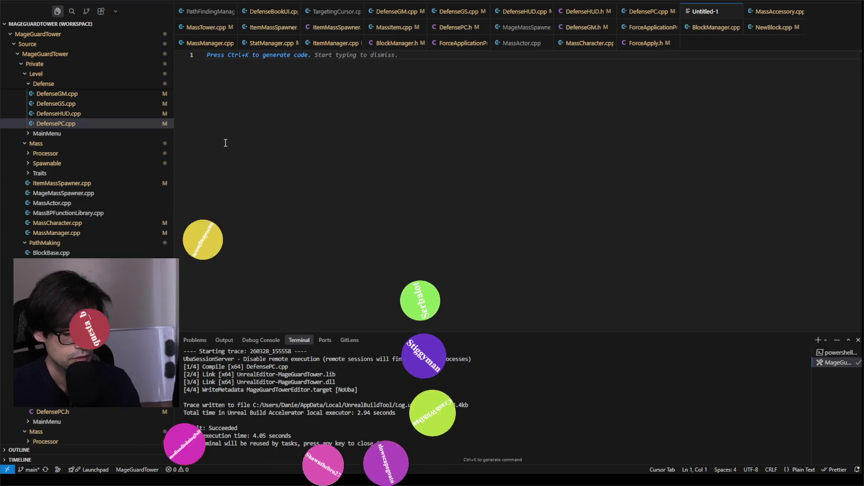
key("ctrl+v")
double_click(442, 150)
Search the dump for 'enabled' and step through the Enabled tick entries
key("ctrl+f")
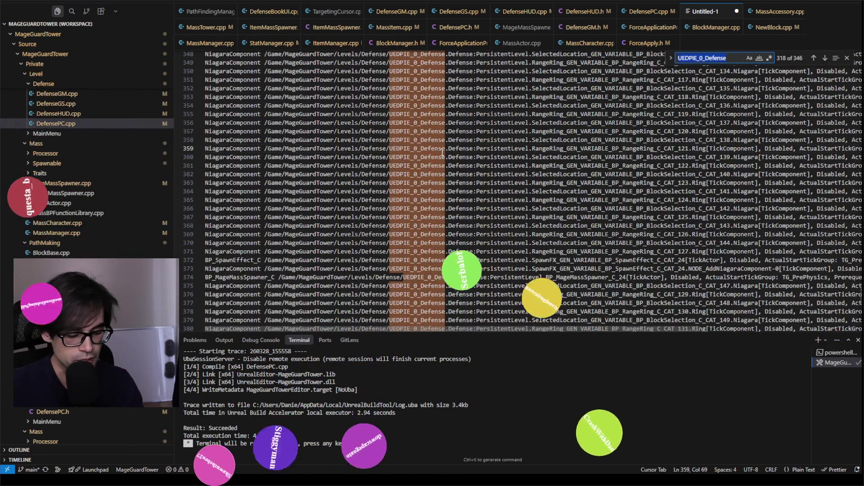
type("enabled")
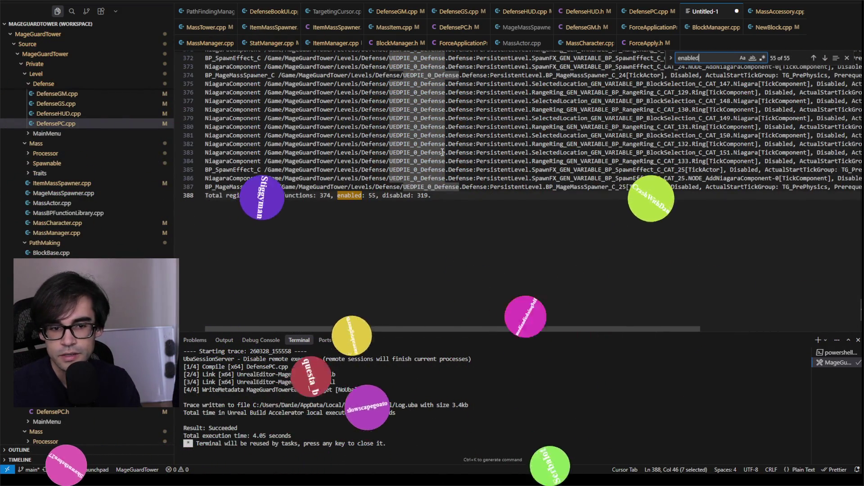
key("Return")
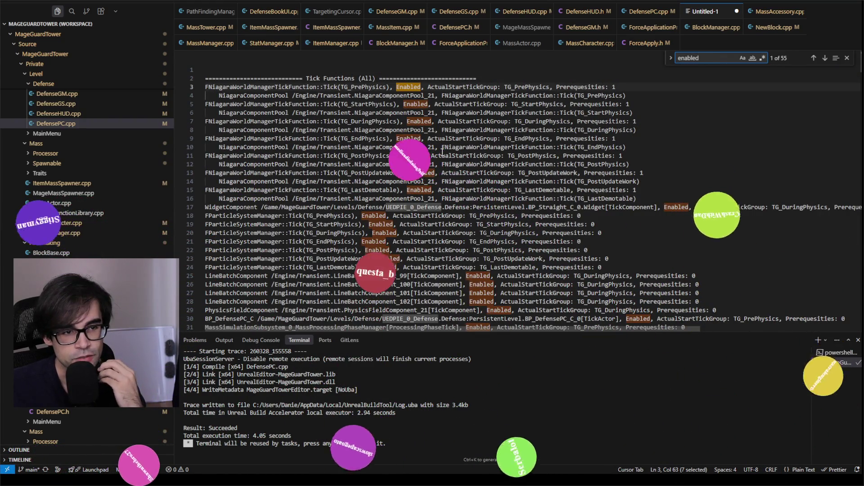
key("Return")
key("Return")
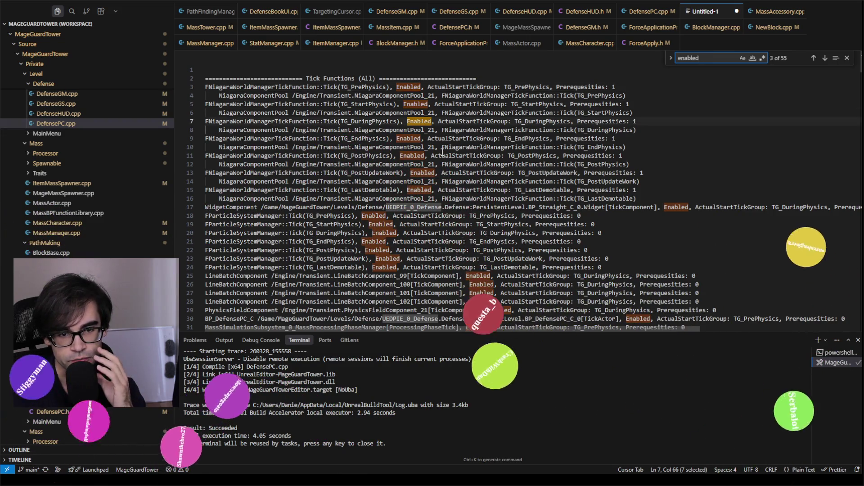
key("Return")
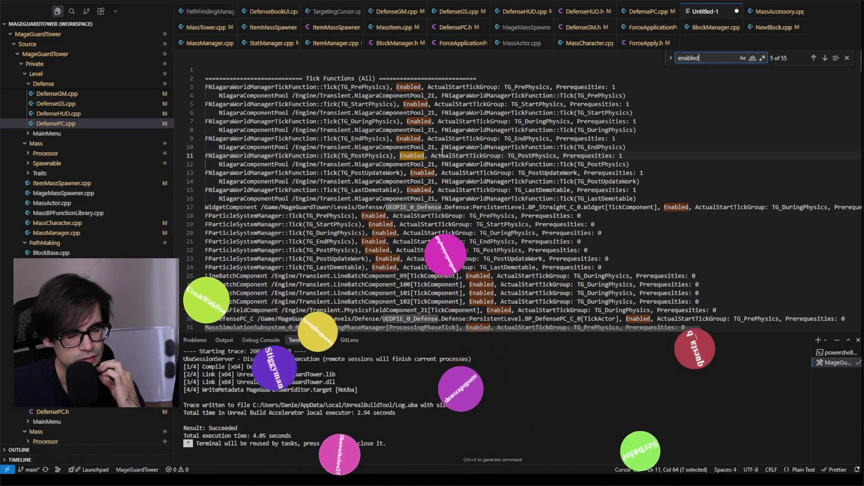
key("Return")
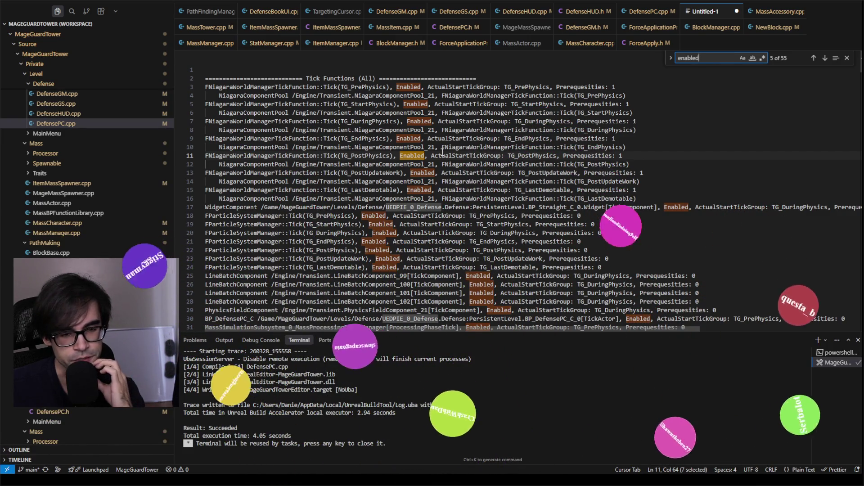
key("Return")
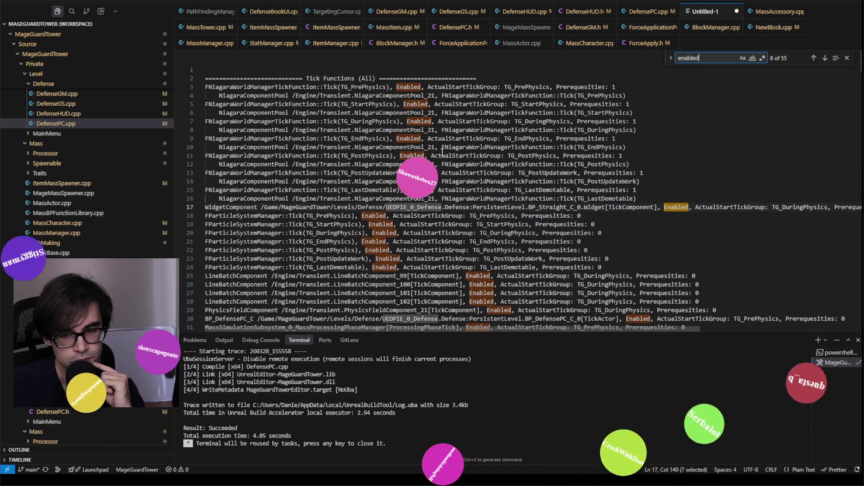
key("Return")
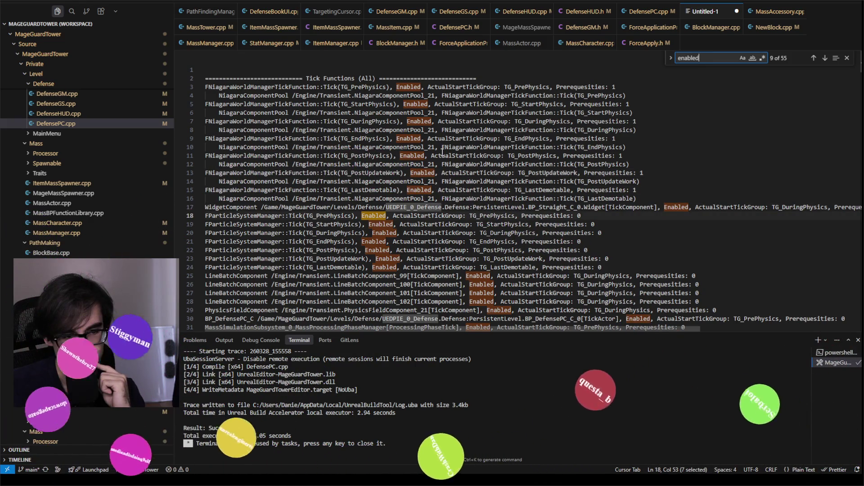
key("Return")
key("Return")
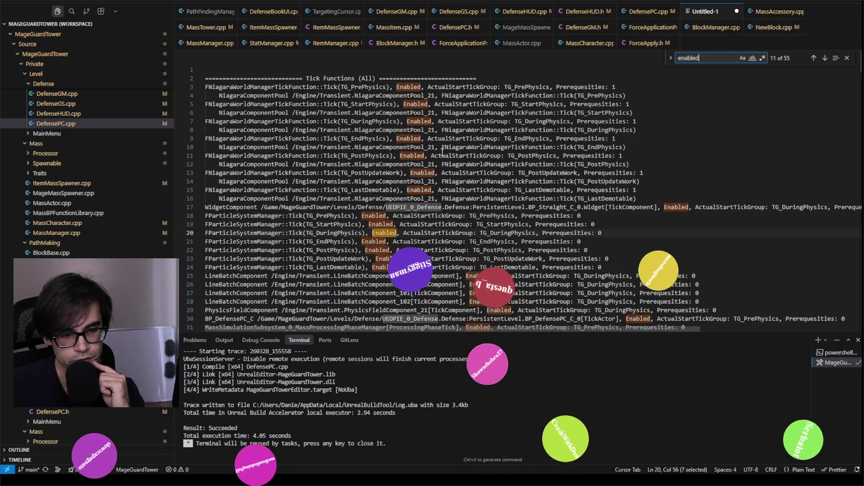
key("Return")
key("Return")
key("Return")
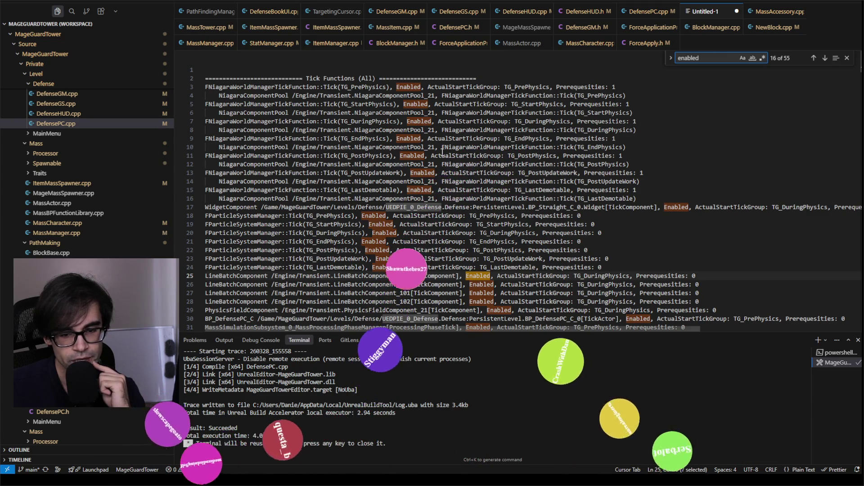
key("Return")
key("Return")
key("Return")
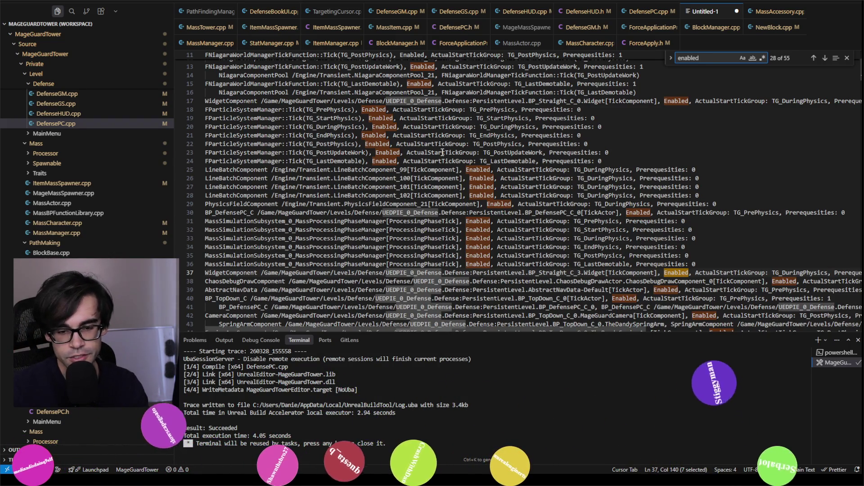
Scroll the remaining matches, then return to Unreal Editor's Output Log
scroll(652, 232, "down", 3)
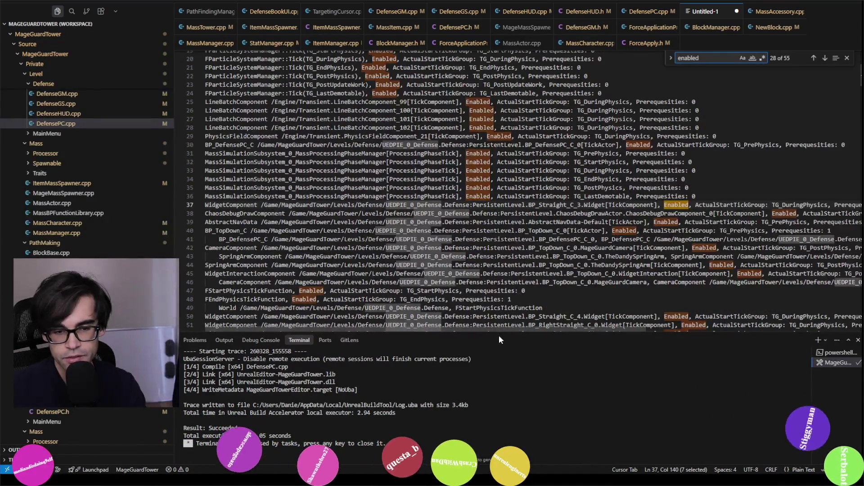
left_click_drag(525, 331, 545, 330)
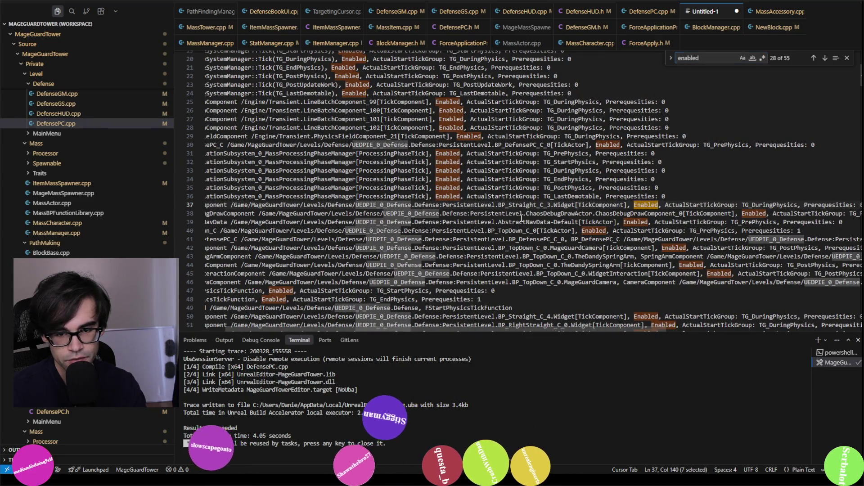
key("alt+Tab")
left_click(351, 340)
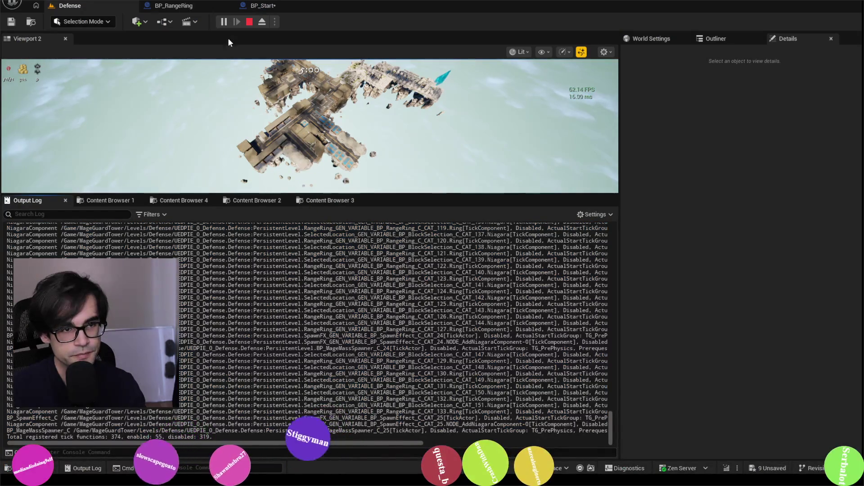
Stop the play session and open BP_Straight from the Blocks folder
key("Escape")
left_click(260, 199)
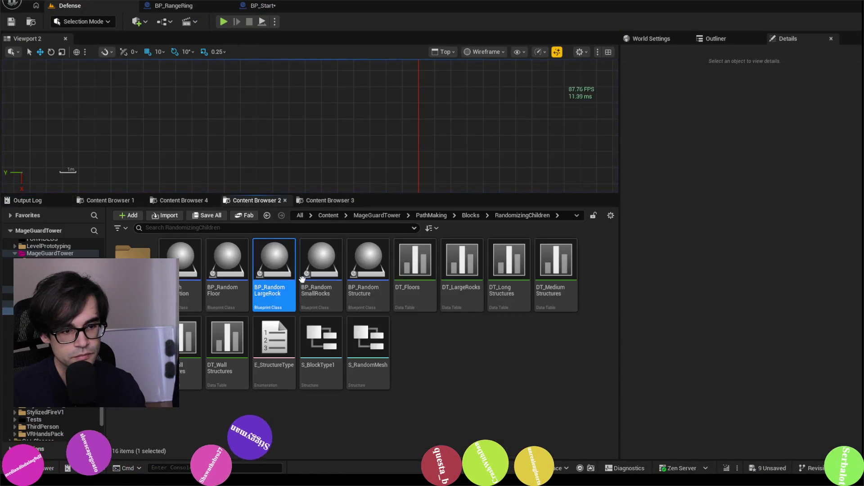
left_click(331, 201)
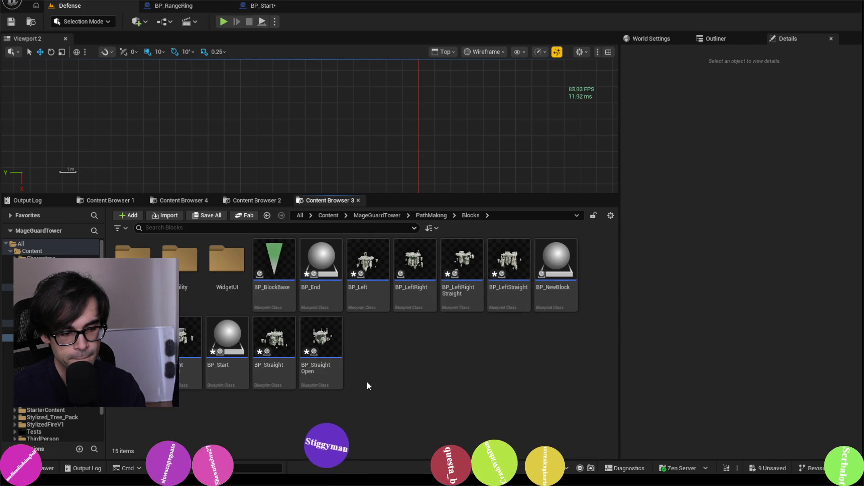
double_click(275, 344)
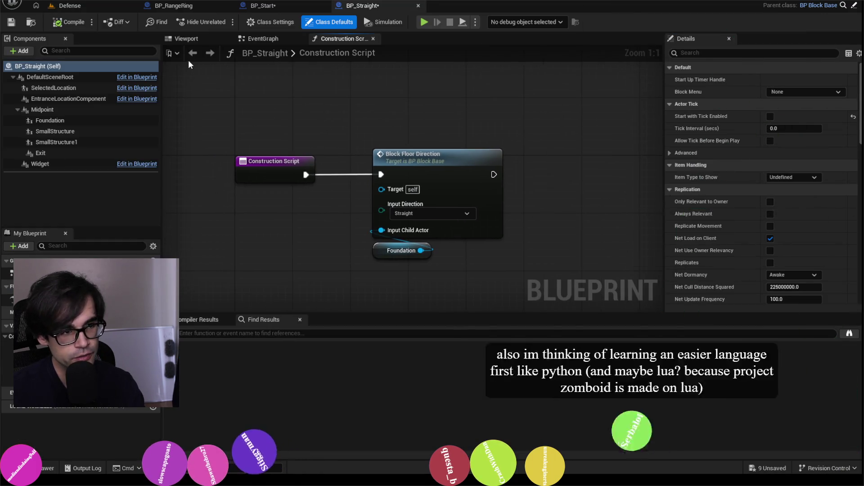
Glance at the BP_Start blueprint, then save BP_Straight
left_click(282, 6)
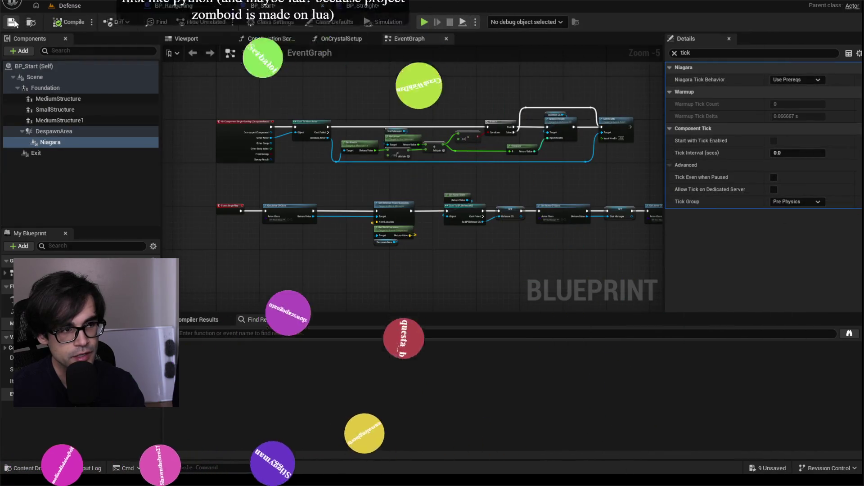
left_click(355, 6)
key("ctrl+s")
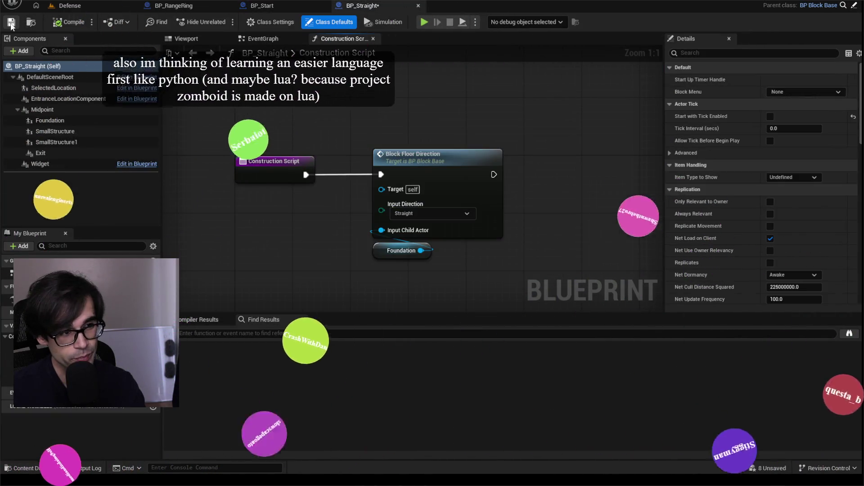
Pan and zoom BP_Straight's construction script graph into view
scroll(351, 132, "down", 2)
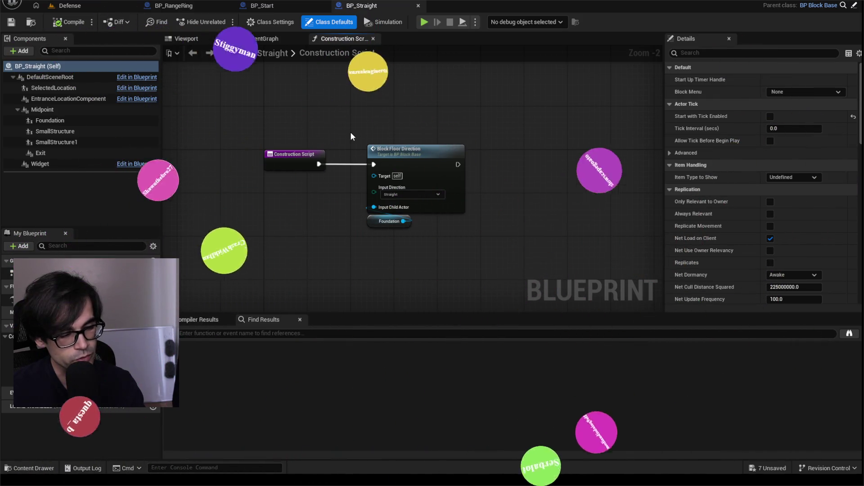
left_click_drag(357, 164, 396, 196)
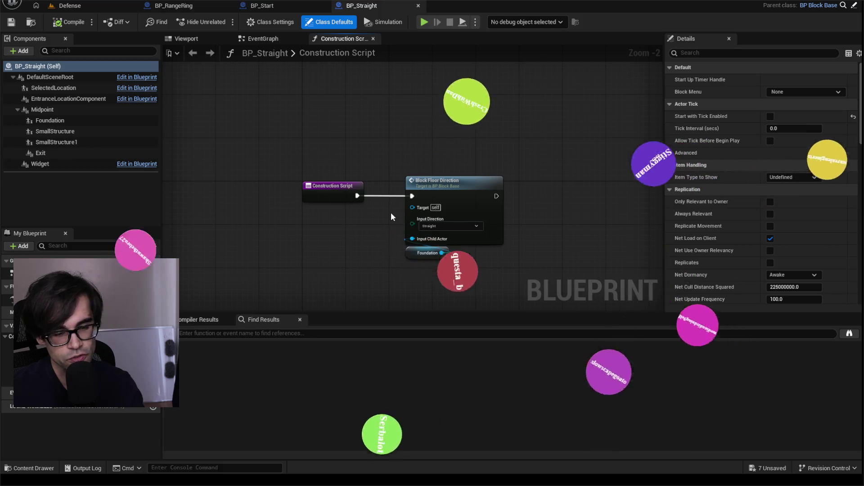
scroll(396, 211, "down", 1)
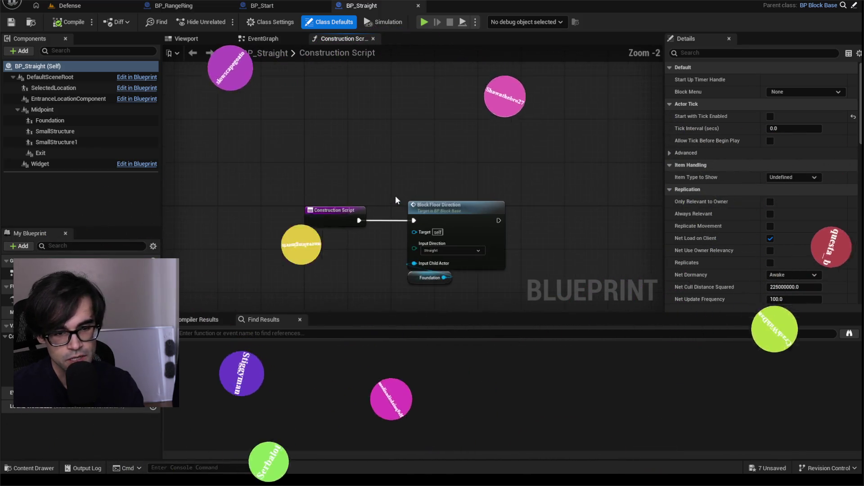
mouse_move(396, 195)
left_mouse_down()
mouse_move(369, 140)
mouse_move(300, 208)
left_mouse_up()
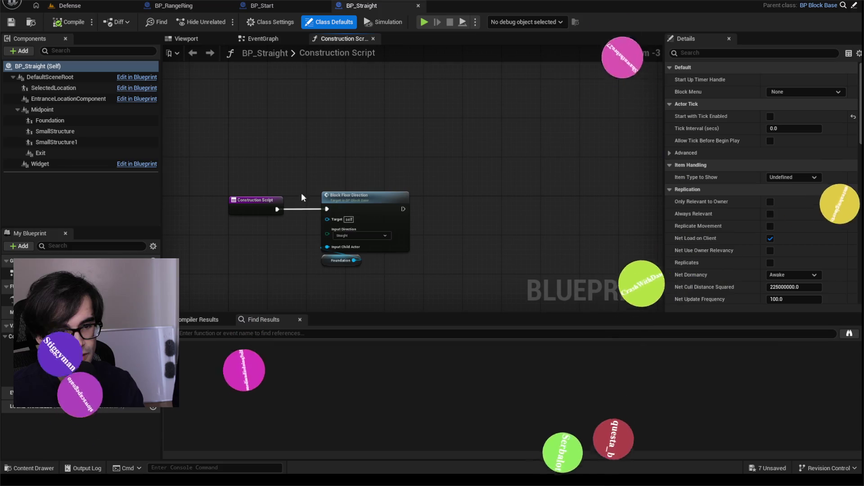
left_click_drag(305, 169, 304, 133)
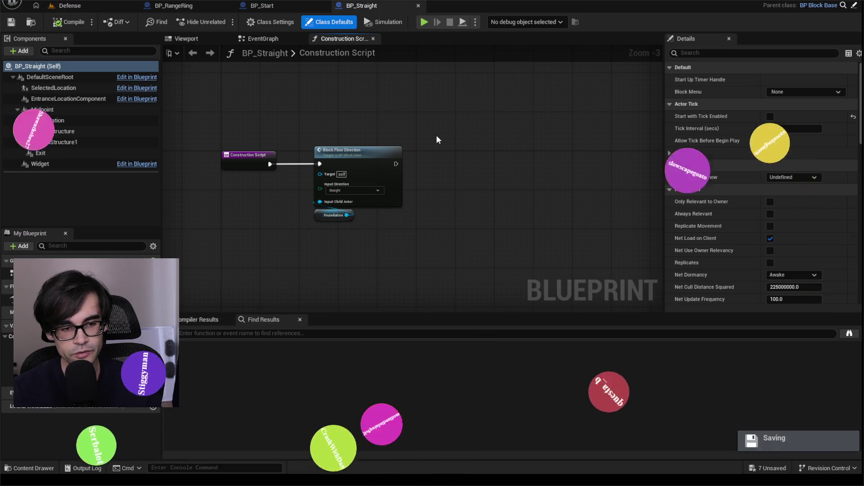
left_click_drag(425, 139, 453, 142)
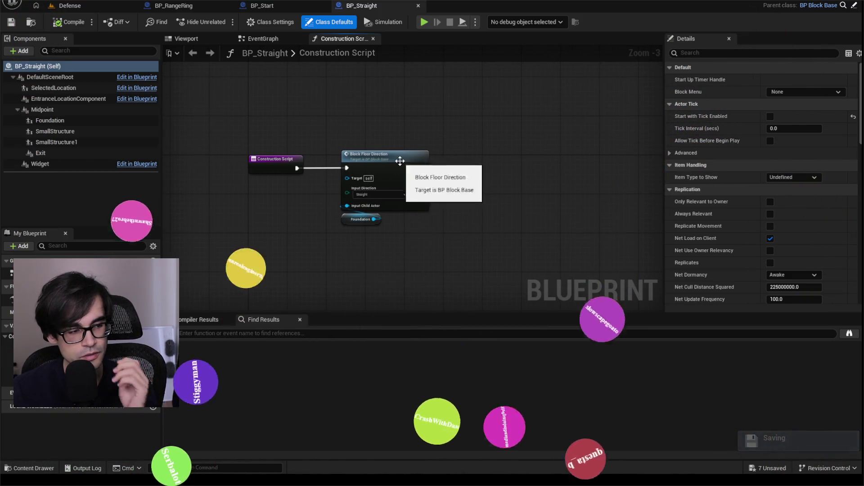
Select BP_Straight's Widget component to show its tick settings, then switch to the VS Code tick dump
left_click(43, 164)
type("tick")
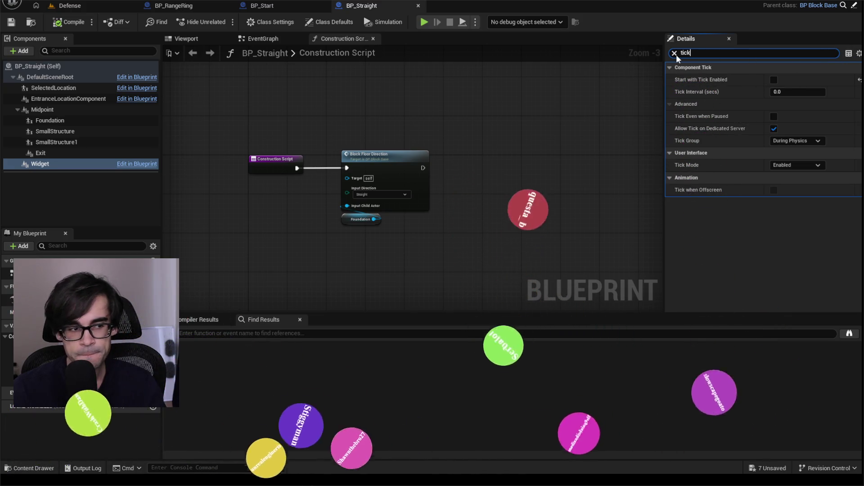
key("alt+Tab")
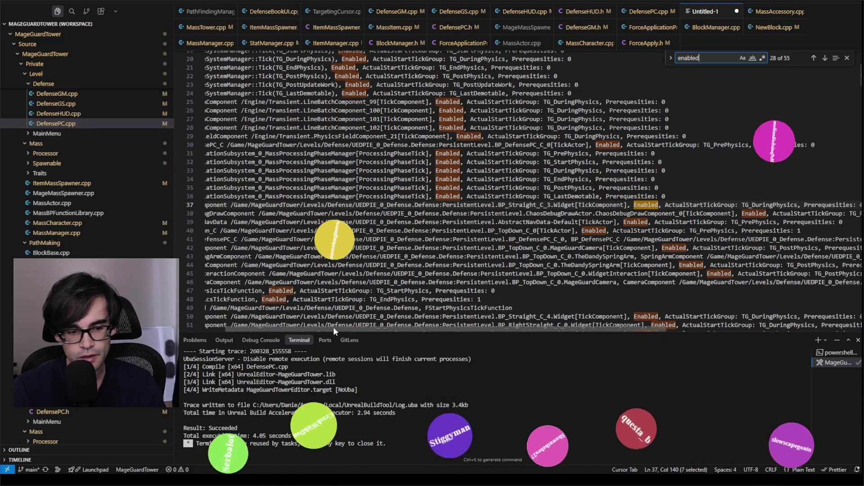
Read BP_Straight widget's Enabled entry on line 37, then return to Unreal
scroll(333, 326, "left", 2)
key("alt+Tab")
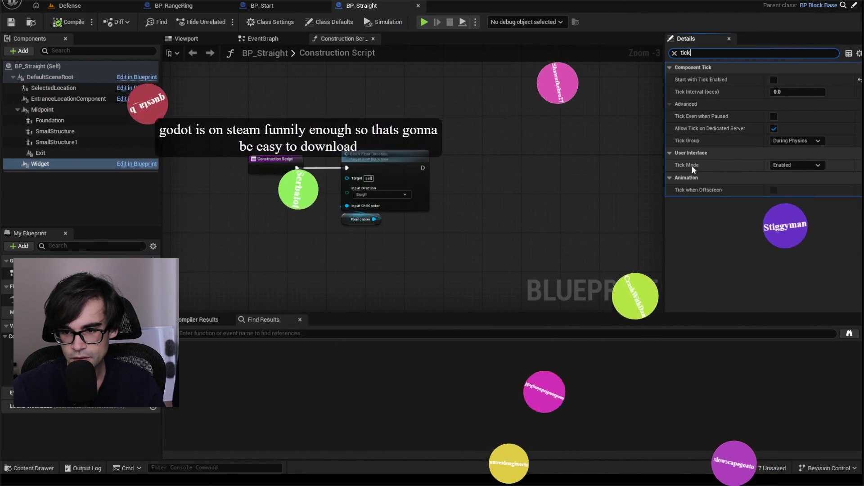
Set BP_Straight's Widget Tick Mode to Disabled, save, and go back to the Defense level
left_click(795, 165)
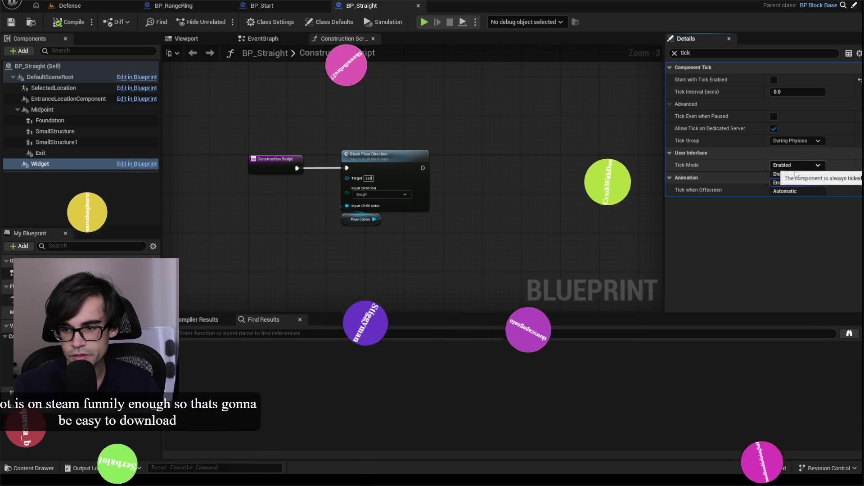
left_click(786, 174)
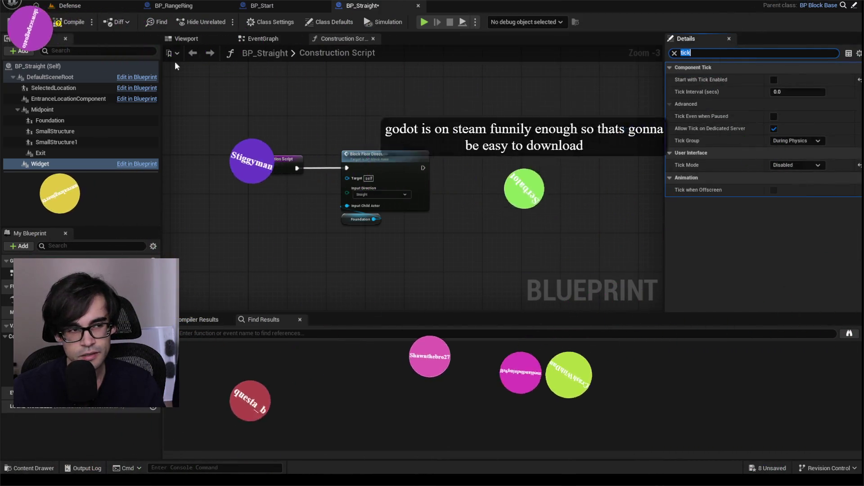
key("ctrl+s")
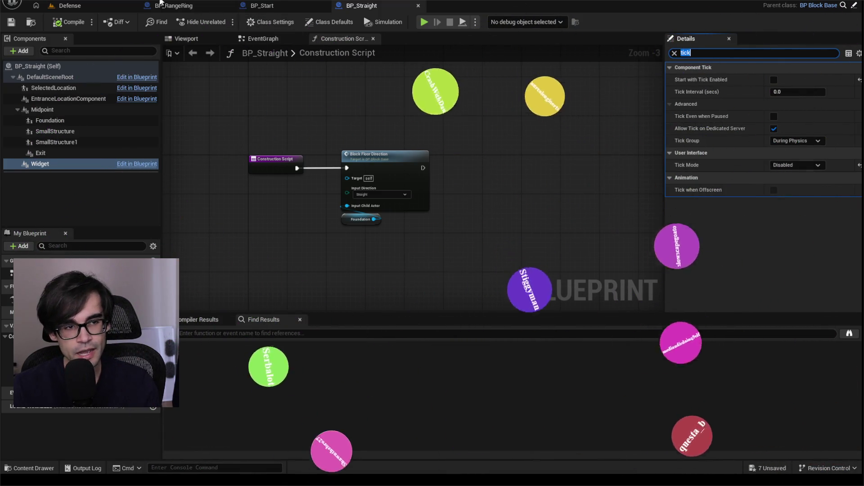
left_click(114, 9)
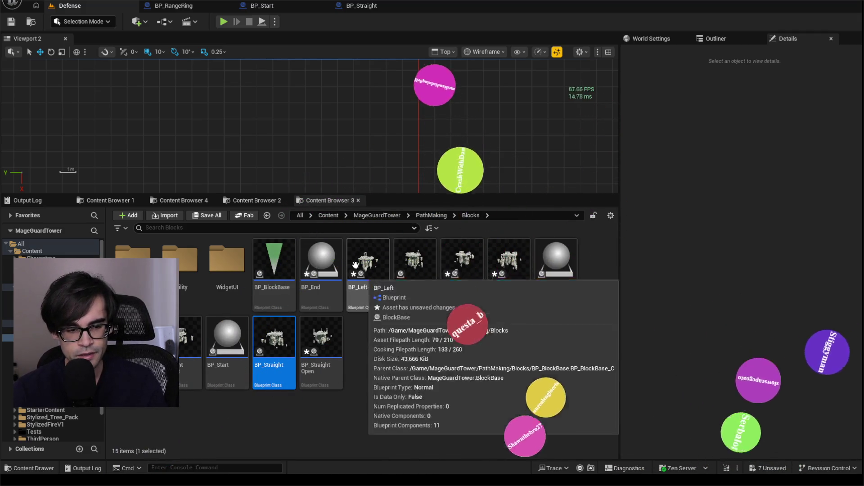
Open BP_End, select its Widget component and filter Details by 'tick'
left_click(324, 265)
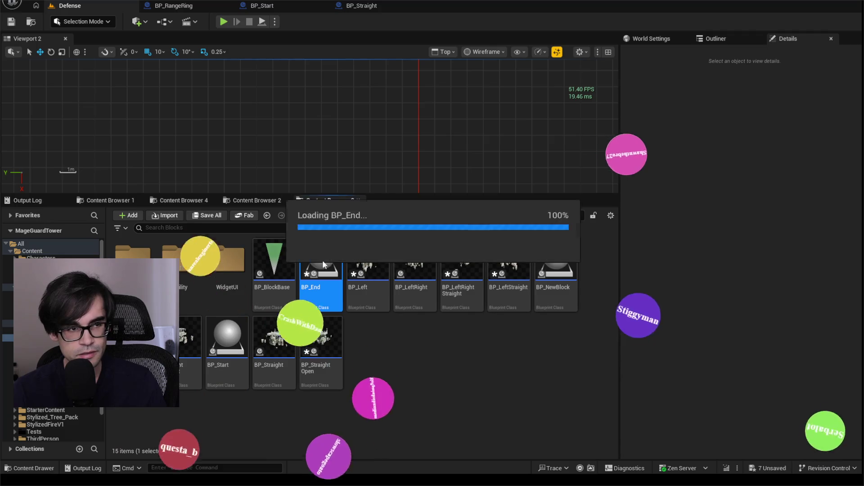
double_click(339, 251)
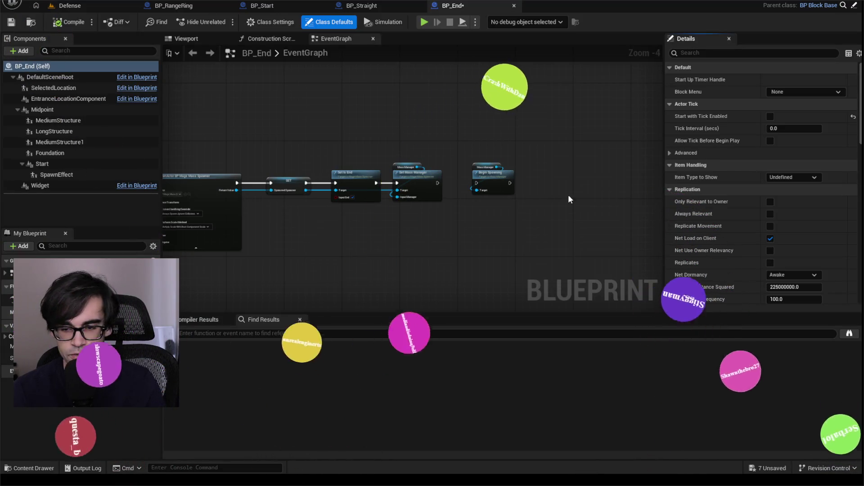
left_click(59, 185)
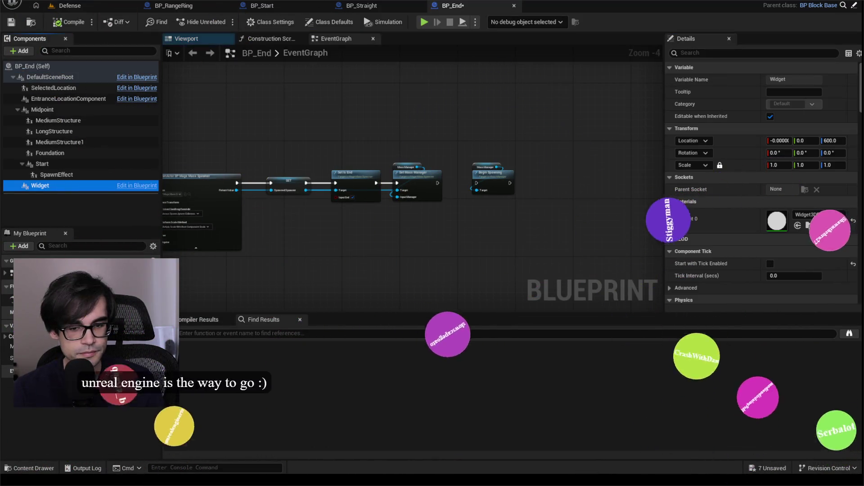
scroll(793, 234, "down", 5)
scroll(745, 188, "up", 5)
left_click(716, 54)
type("tick")
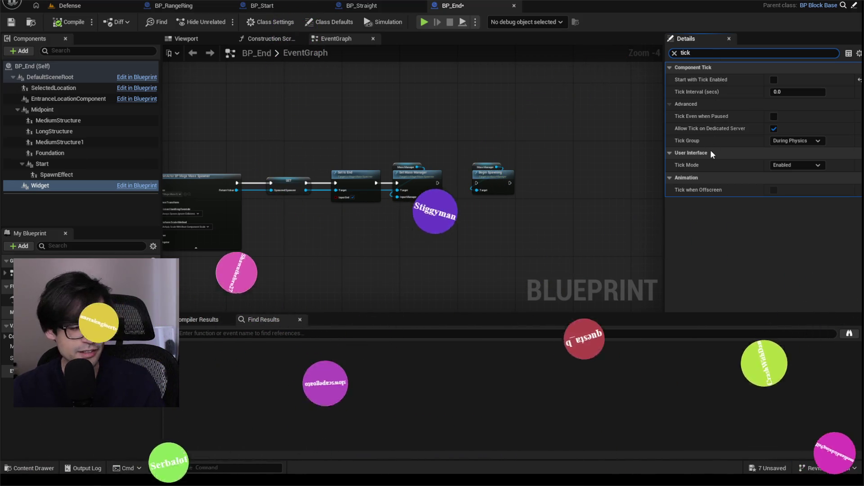
Set the Widget's Tick Mode to Disabled, save BP_End, and return to the Defense level
left_click(813, 165)
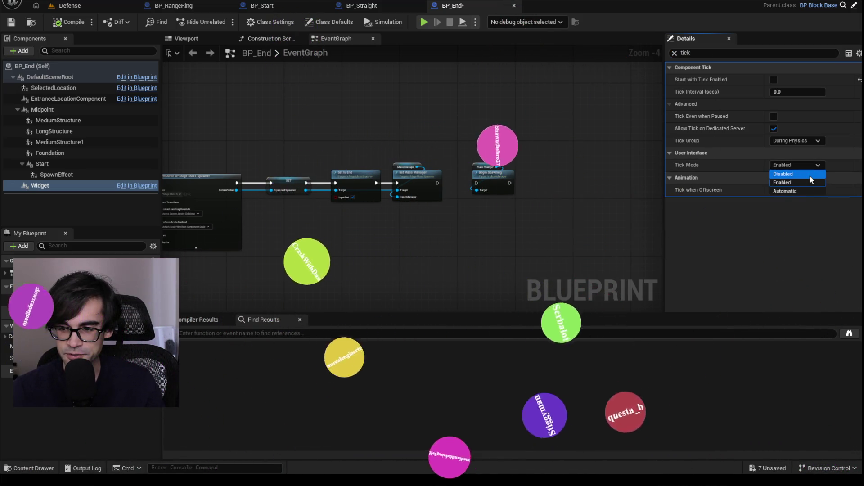
left_click(812, 177)
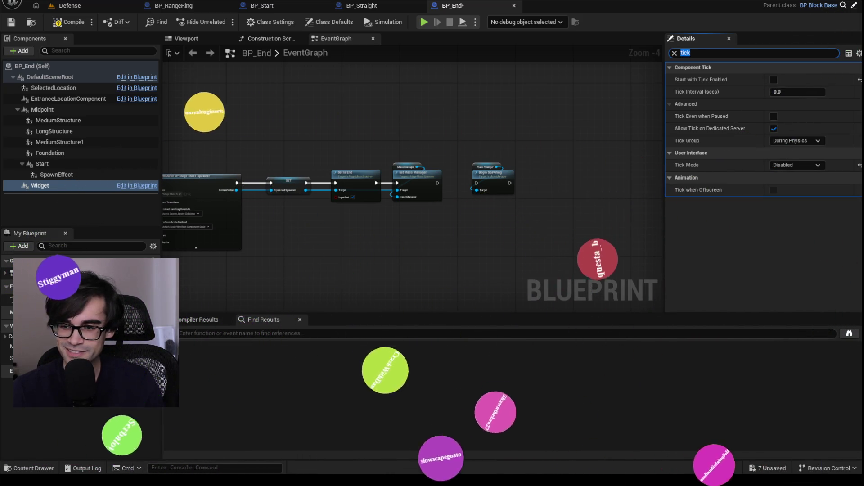
left_click(11, 22)
left_click(69, 5)
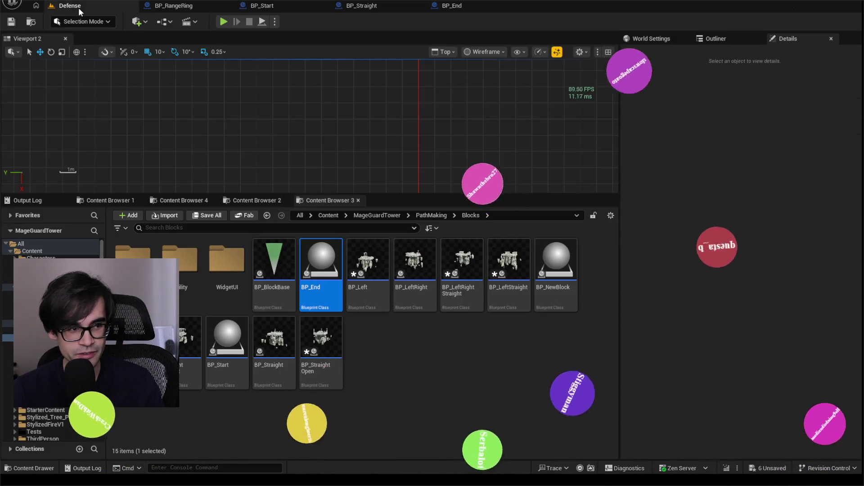
Open BP_Left, filter its Details by 'tick', and check the actor's tick group options
double_click(369, 265)
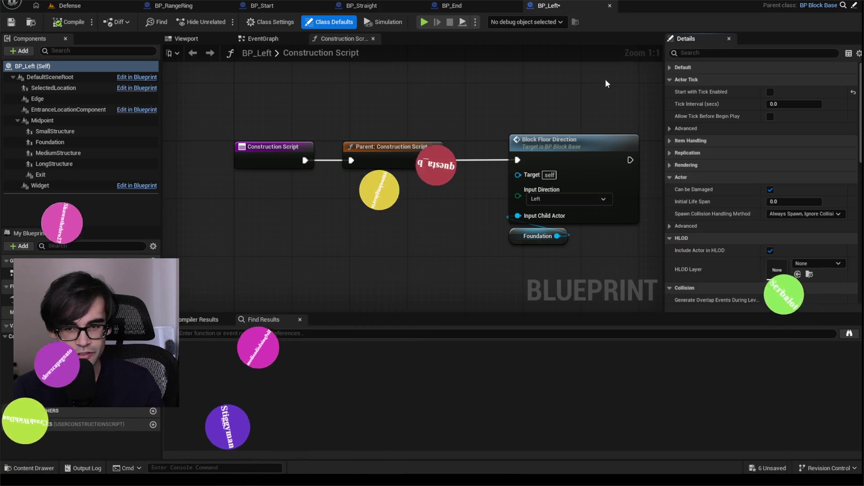
left_click(704, 54)
type("switch")
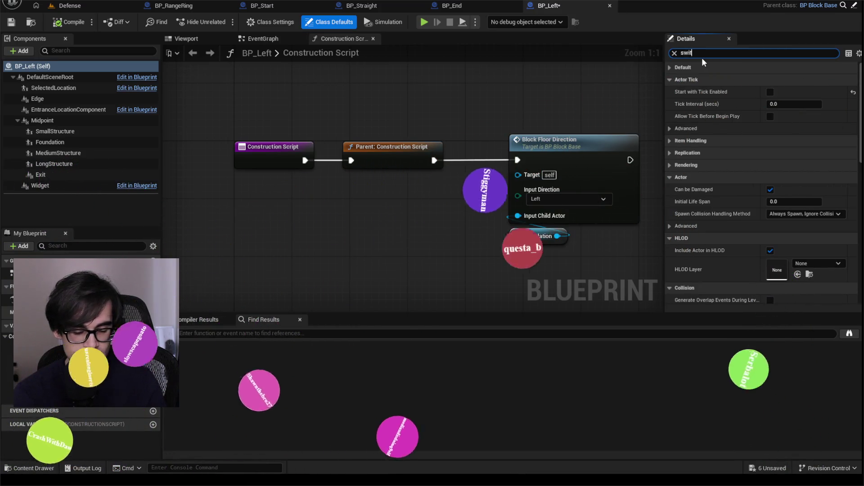
key("BackSpace")
key("BackSpace")
key("BackSpace")
type("t")
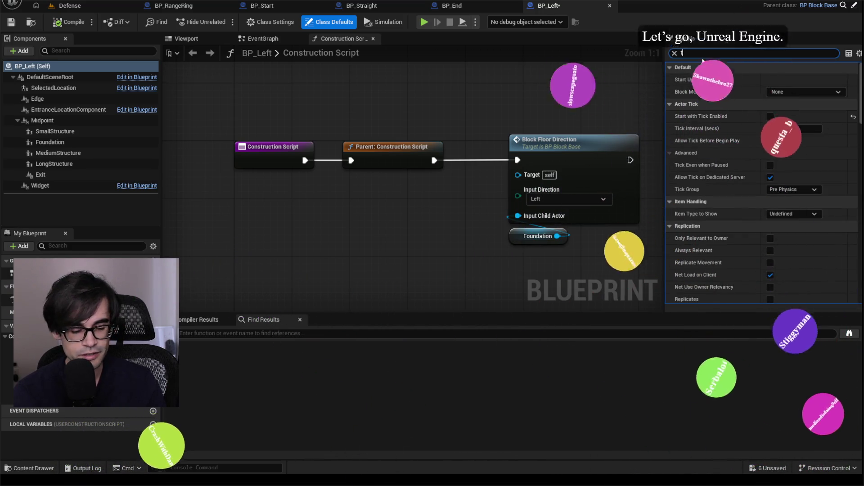
type("ick")
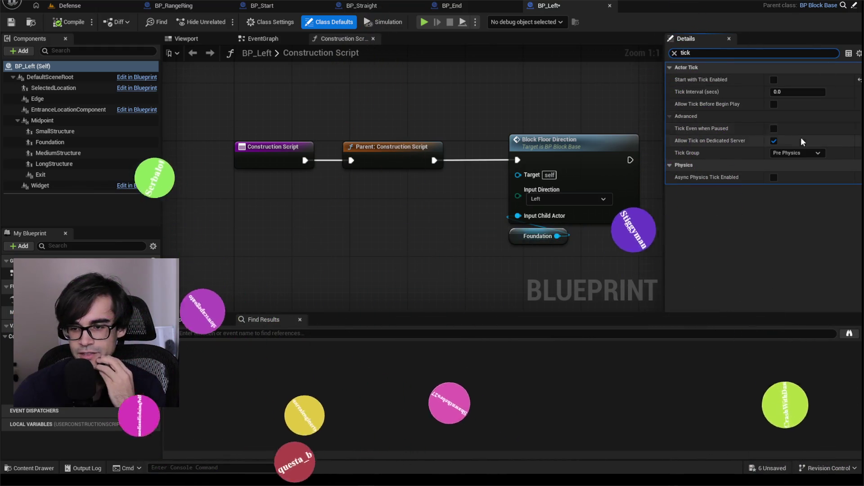
left_click(811, 154)
left_click(813, 156)
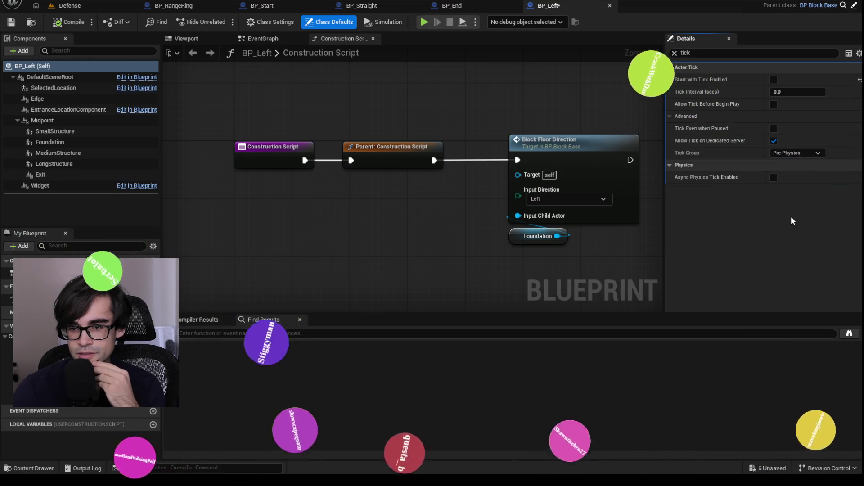
Set BP_Left's Widget Tick Mode to Disabled, save it, then open BP_LeftRight from the Defense level
left_click(45, 186)
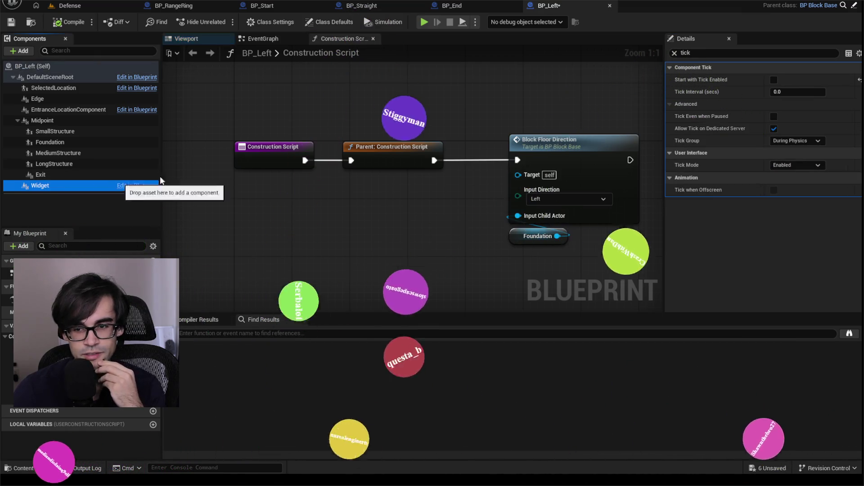
left_click(797, 165)
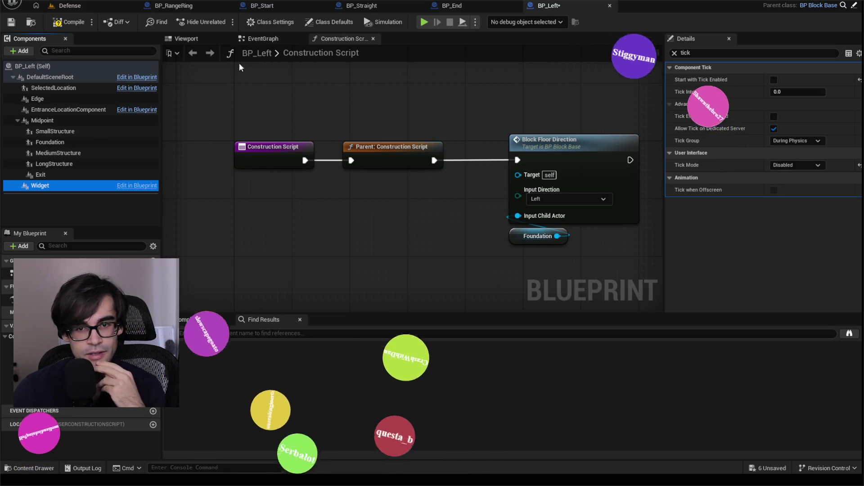
left_click(68, 5)
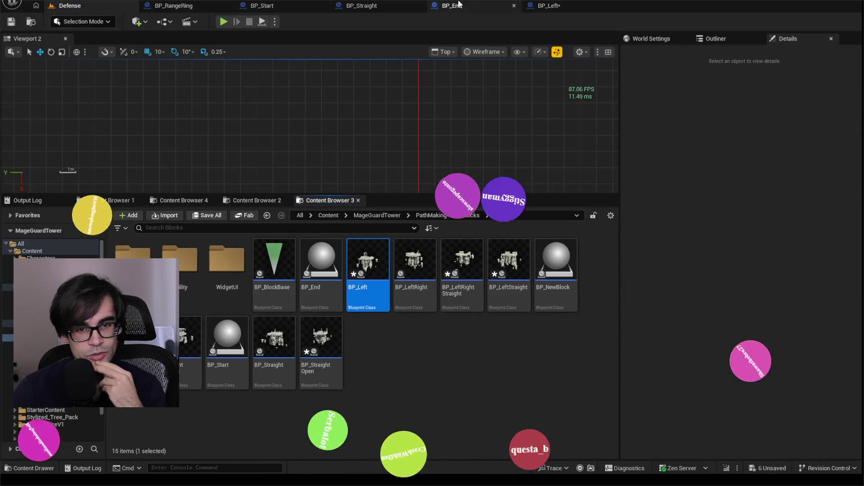
left_click(545, 5)
left_click(70, 23)
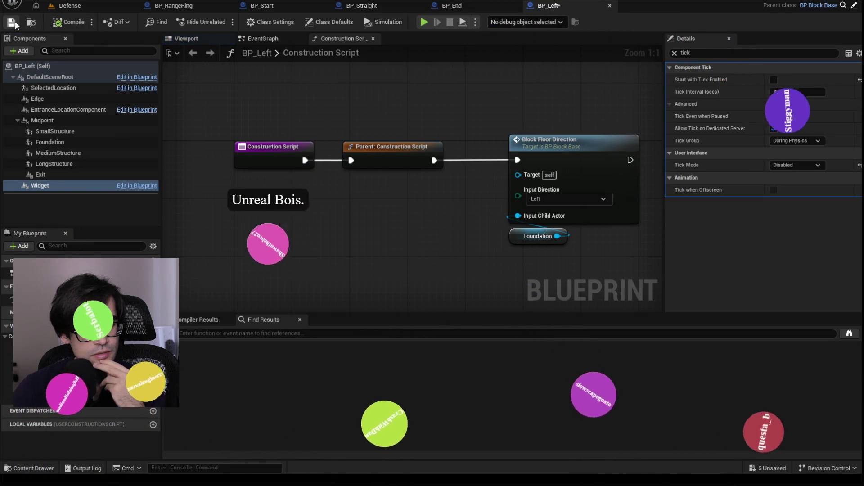
left_click(70, 6)
double_click(414, 261)
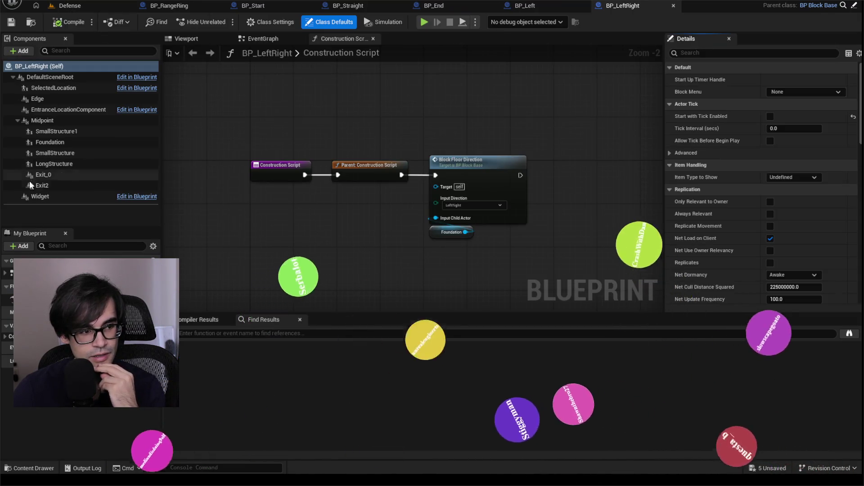
Select BP_LeftRight's Widget component, review its tick settings, and save the blueprint
left_click(40, 196)
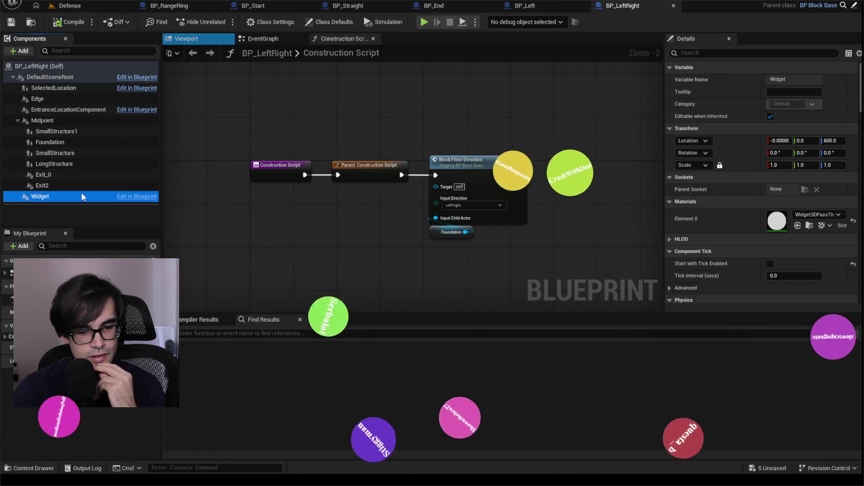
scroll(733, 243, "down", 3)
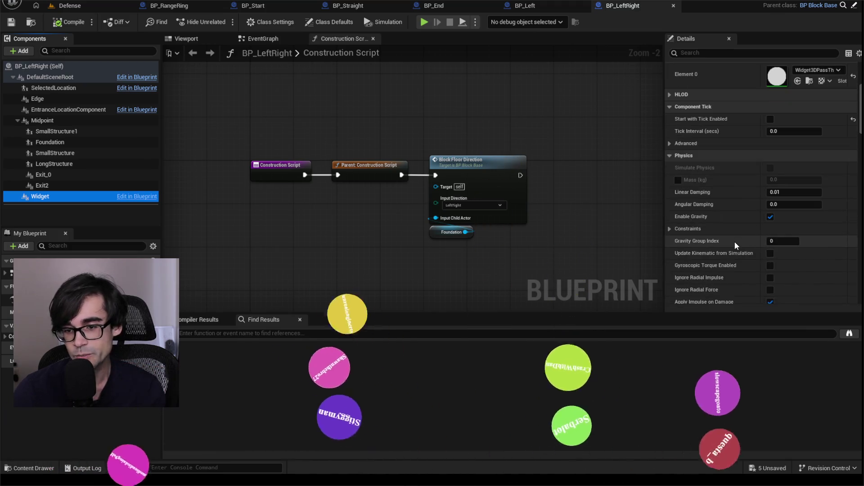
scroll(739, 245, "down", 6)
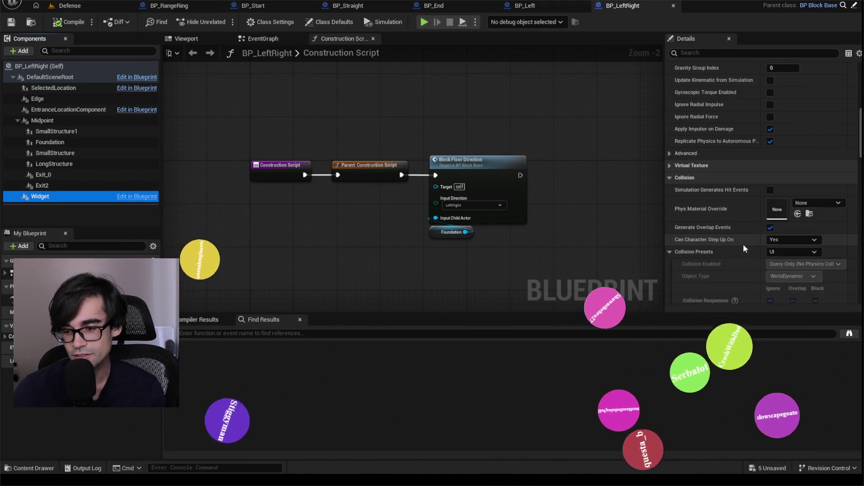
scroll(744, 244, "up", 4)
scroll(748, 242, "up", 6)
type("tick")
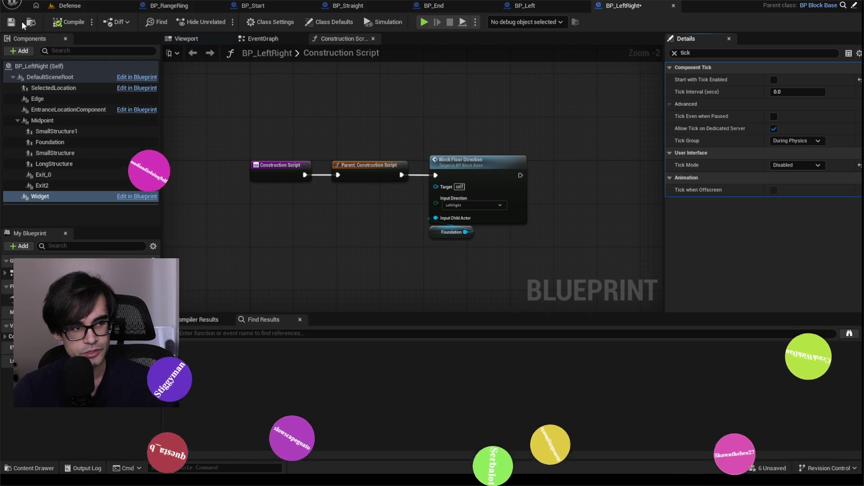
left_click(85, 8)
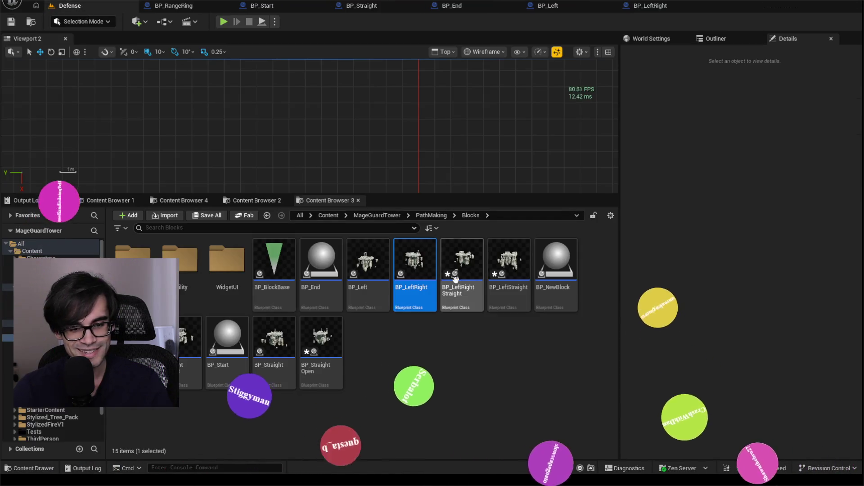
Save BP_LeftRightStraight after filtering its Widget's Details by 'tick', then save BP_LeftStraight
double_click(455, 279)
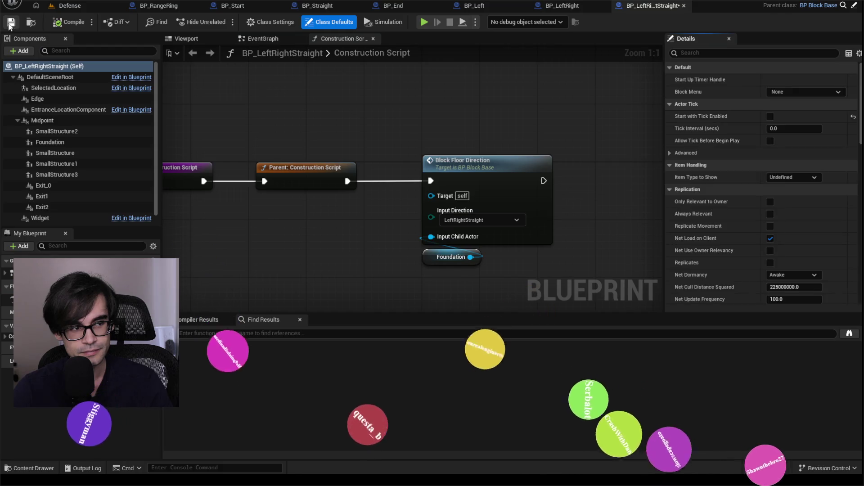
left_click(10, 22)
left_click(40, 218)
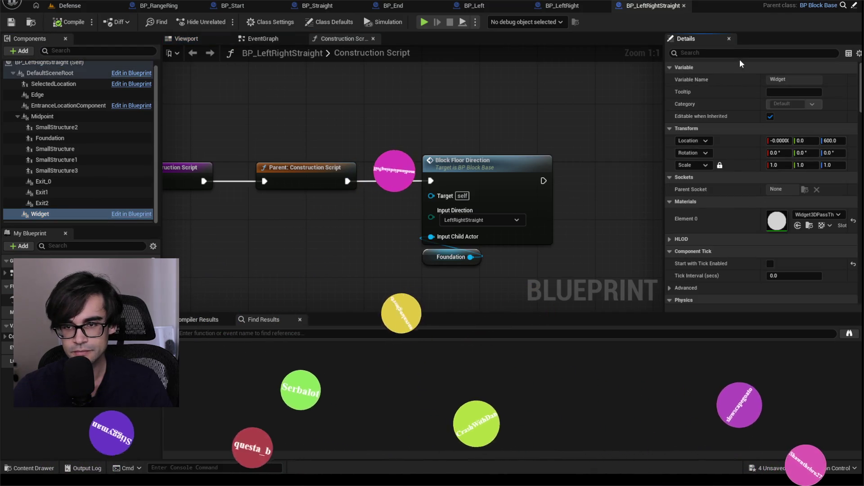
left_click(740, 56)
type("tick")
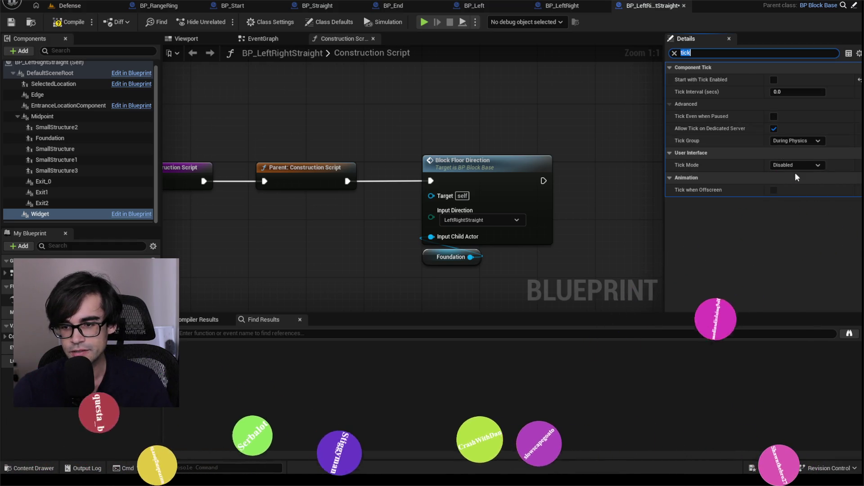
left_click(81, 6)
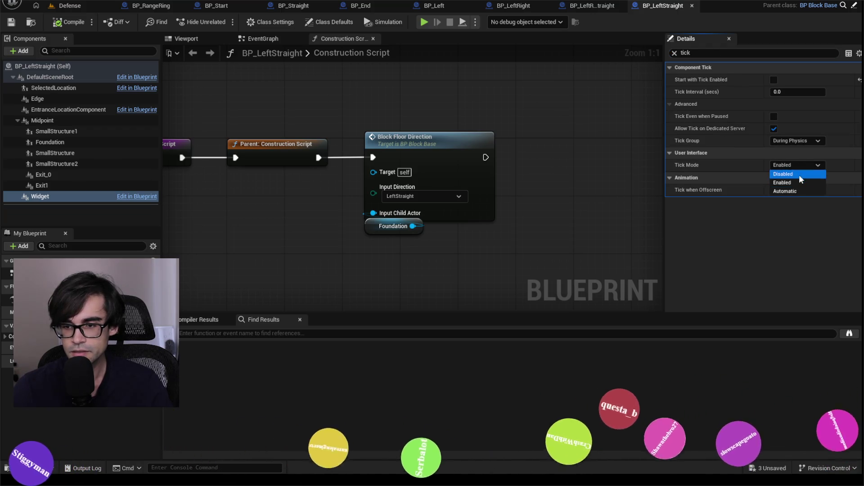
left_click(8, 25)
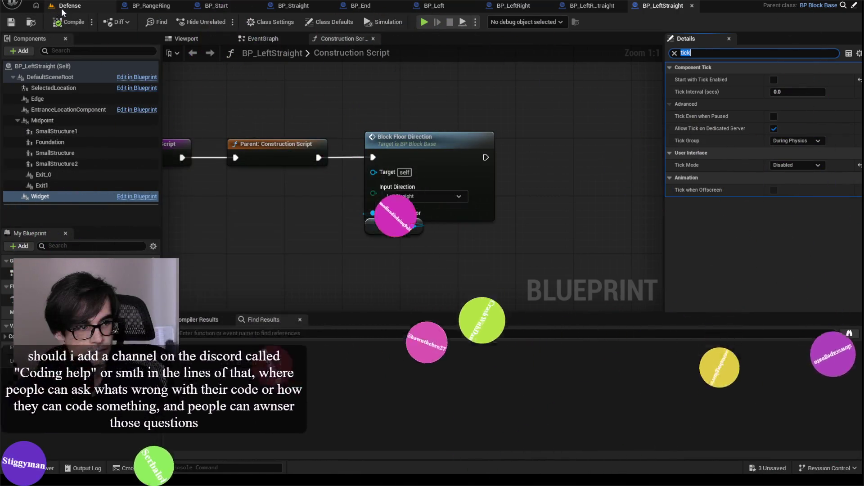
Return to the Defense level, then bring up BP_LeftRightStraight to recheck its Widget Tick Mode
left_click(62, 8)
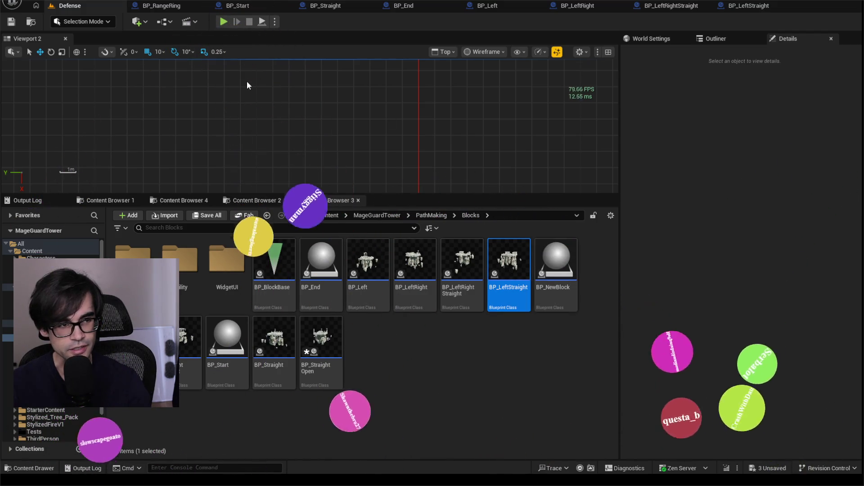
left_click(647, 3)
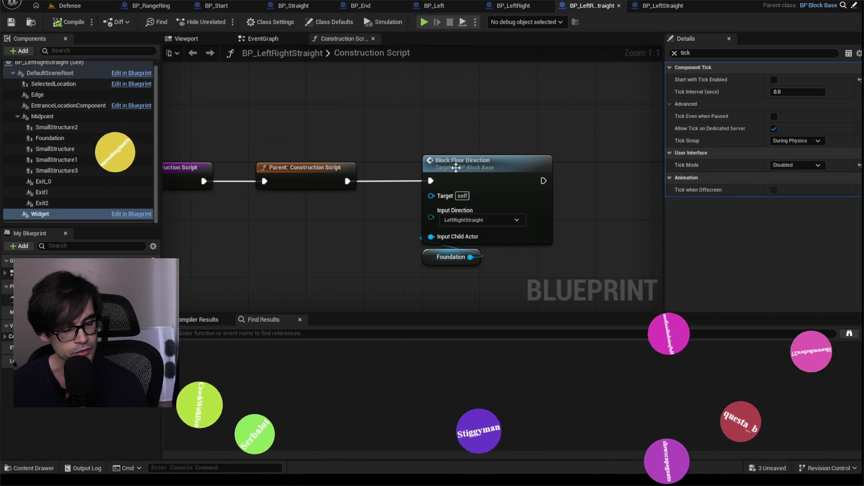
Inspect BP_Right's Block Floor Direction and Foundation nodes, then select its Widget component
left_click_drag(449, 102, 413, 266)
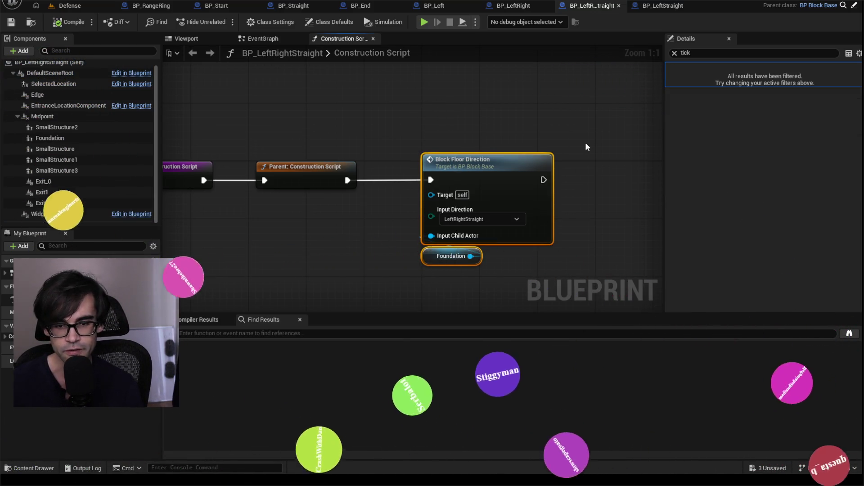
left_click_drag(585, 144, 385, 271)
left_click(223, 117)
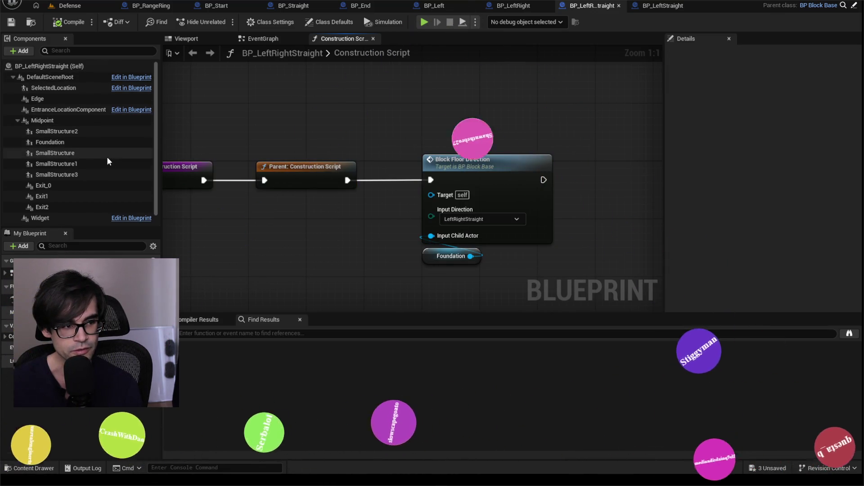
left_click(68, 214)
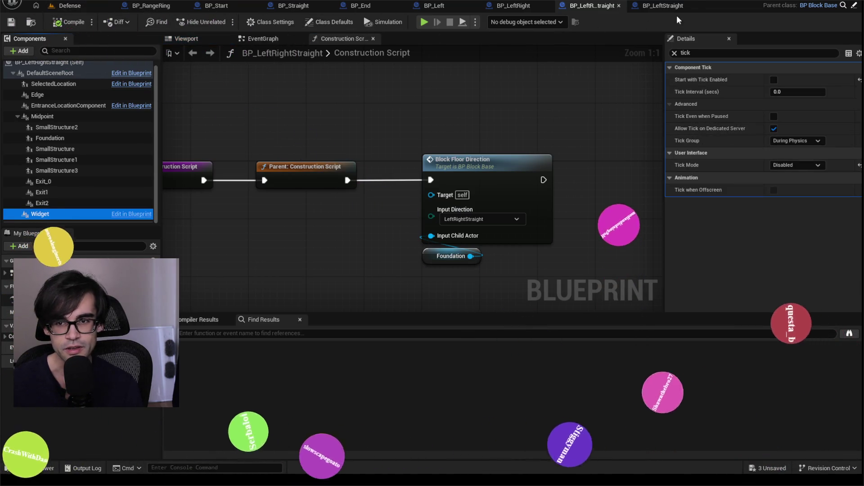
Look over BP_LeftStraight and BP_NewBlock, returning to the Defense level
left_click(662, 9)
left_click(66, 7)
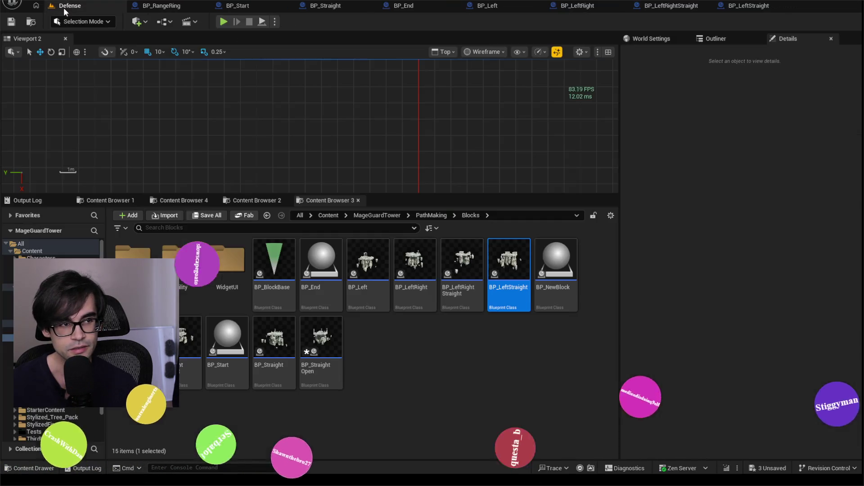
double_click(554, 255)
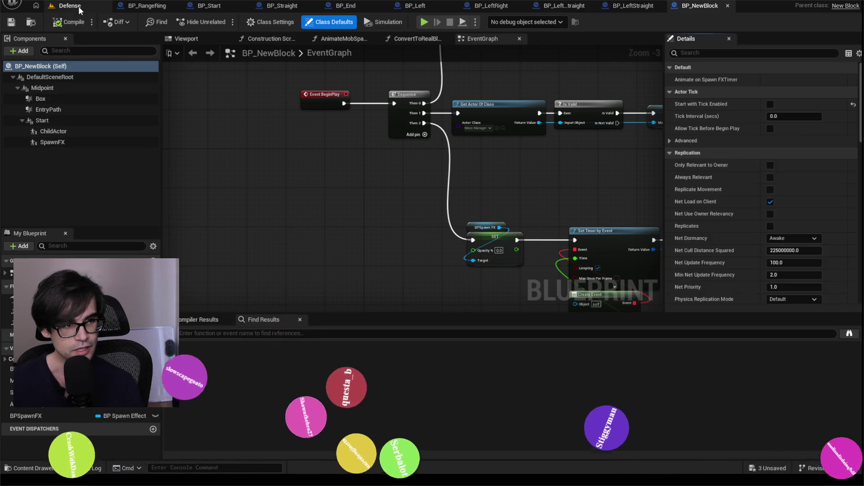
left_click(72, 6)
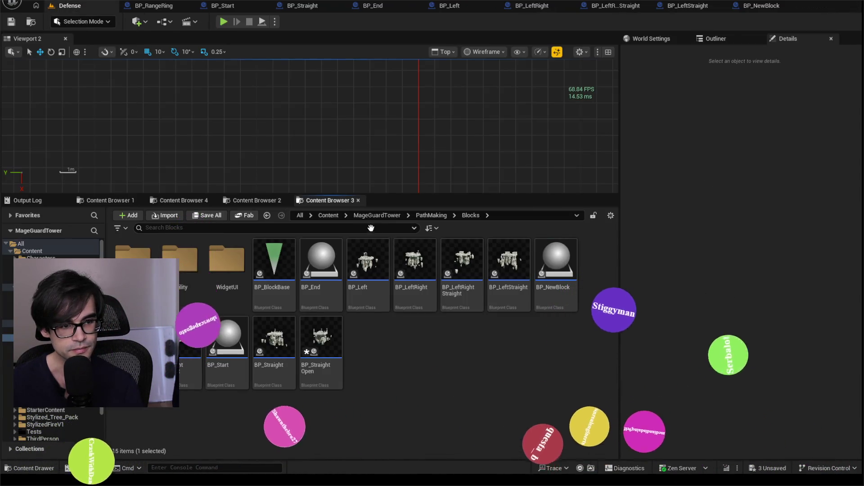
scroll(765, 216, "down", 5)
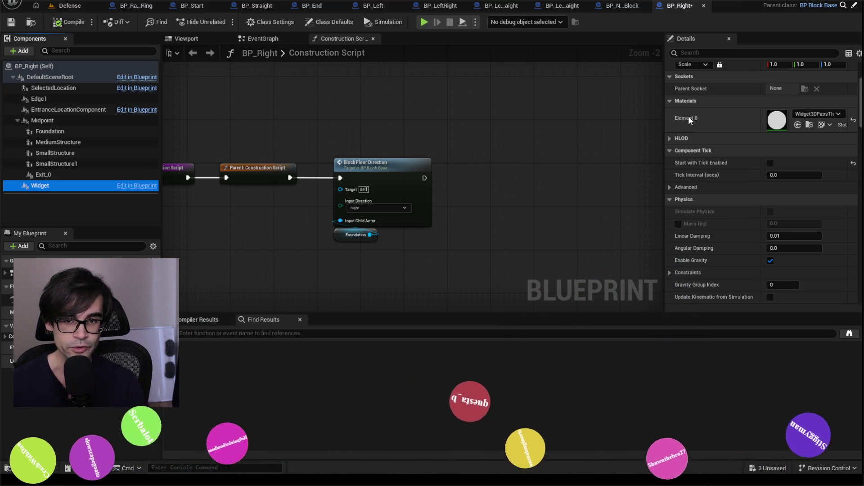
Save BP_Right and collapse its Component Tick, Physics and Collision sections
left_click(11, 23)
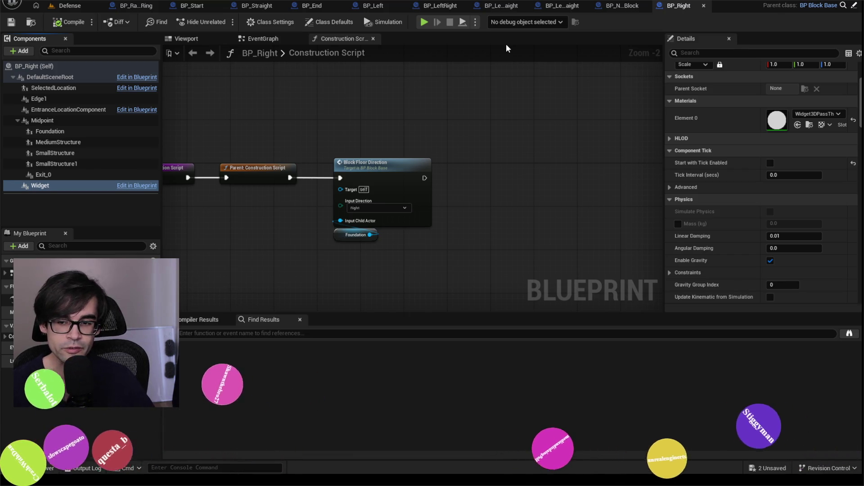
left_click(671, 151)
left_click(670, 163)
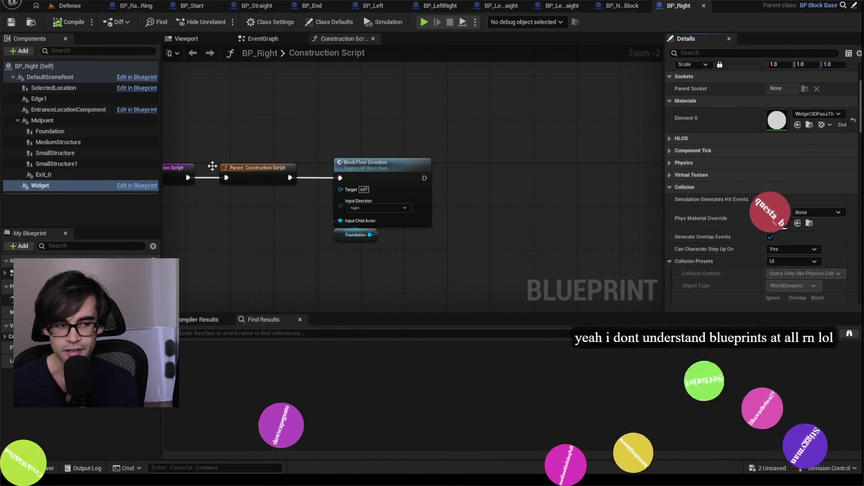
left_click(667, 187)
left_click(705, 53)
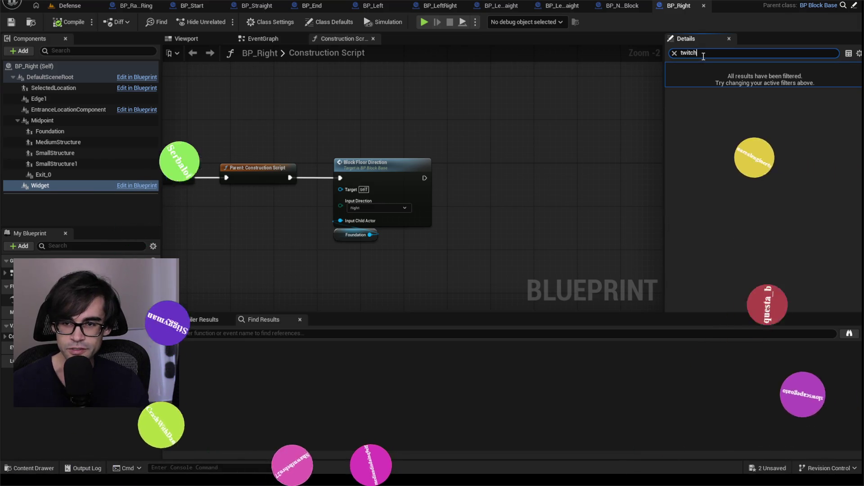
Filter Details by 'tick', set the Widget's User Interface Tick Mode to Disabled, then compile and save BP_Right
key("BackSpace")
key("BackSpace")
key("BackSpace")
key("BackSpace")
type("tick")
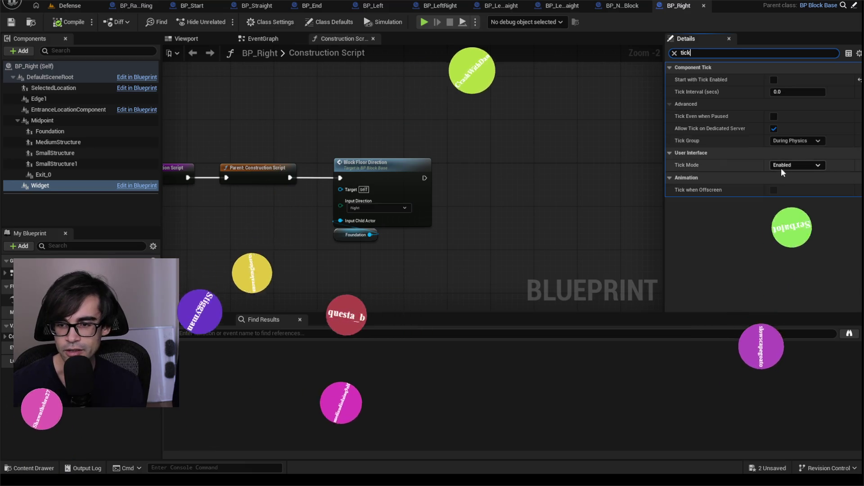
left_click(781, 167)
left_click(786, 175)
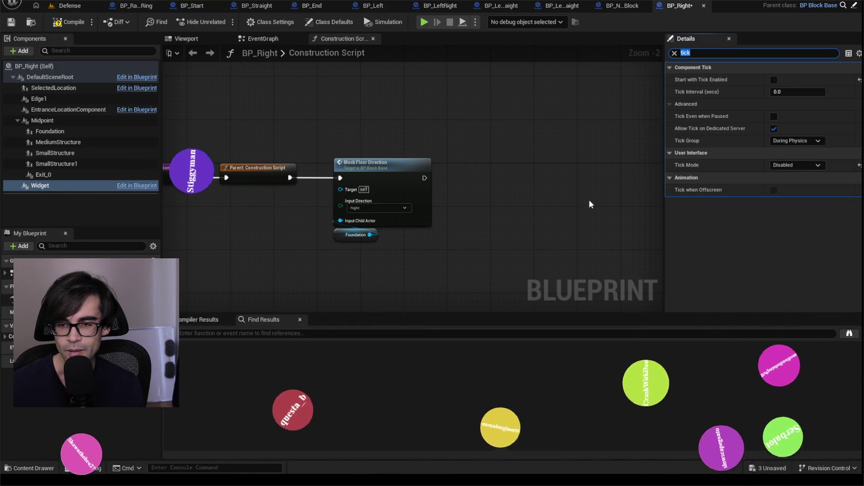
left_click(67, 23)
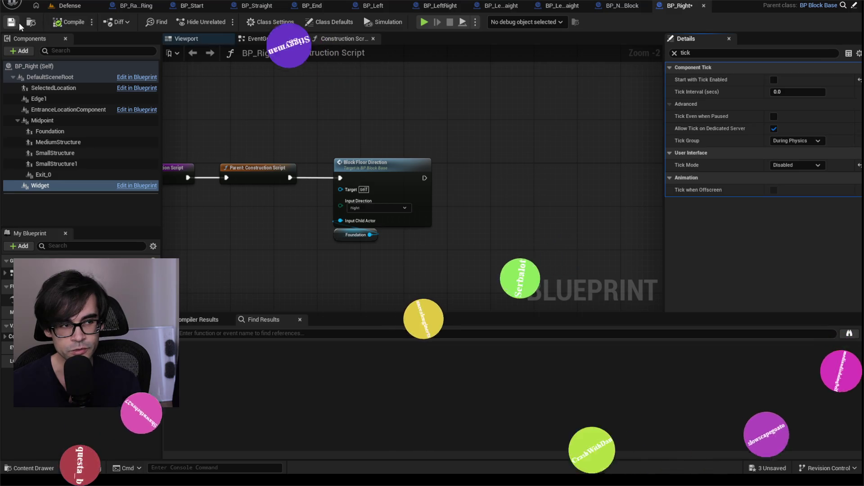
left_click(11, 22)
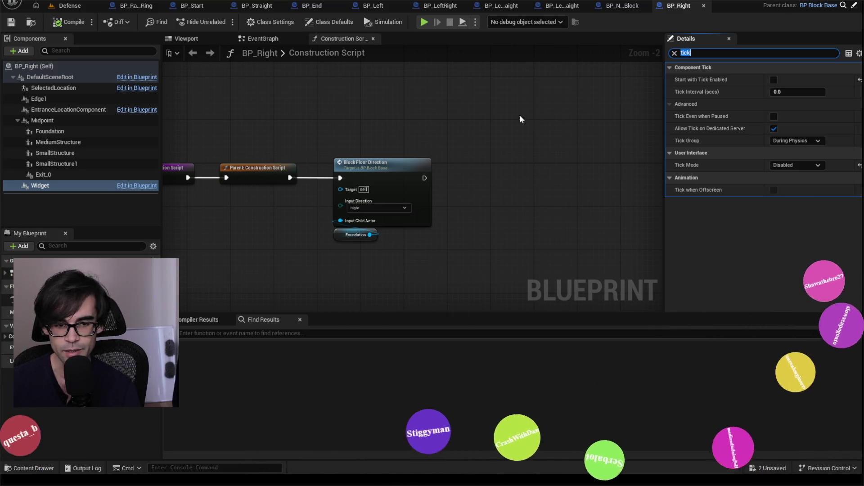
left_click_drag(554, 121, 237, 249)
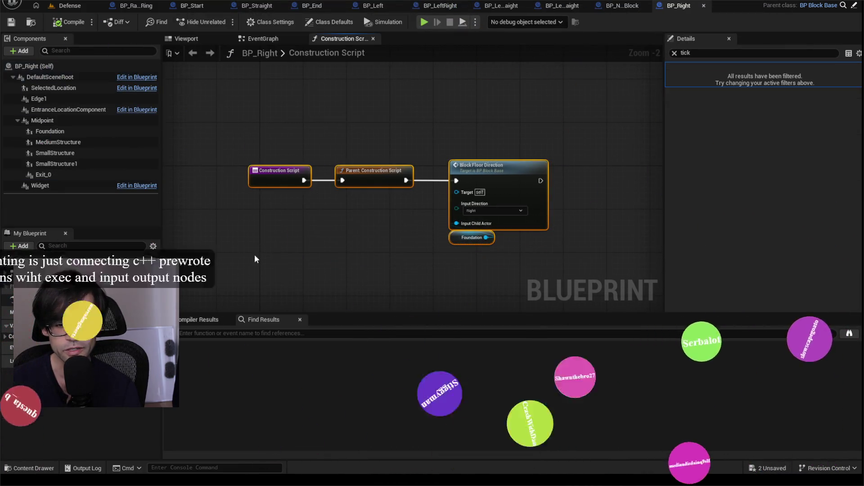
mouse_move(543, 129)
left_mouse_down()
mouse_move(328, 261)
mouse_move(237, 265)
left_mouse_up()
mouse_move(543, 137)
left_mouse_down()
mouse_move(374, 250)
mouse_move(236, 265)
left_mouse_up()
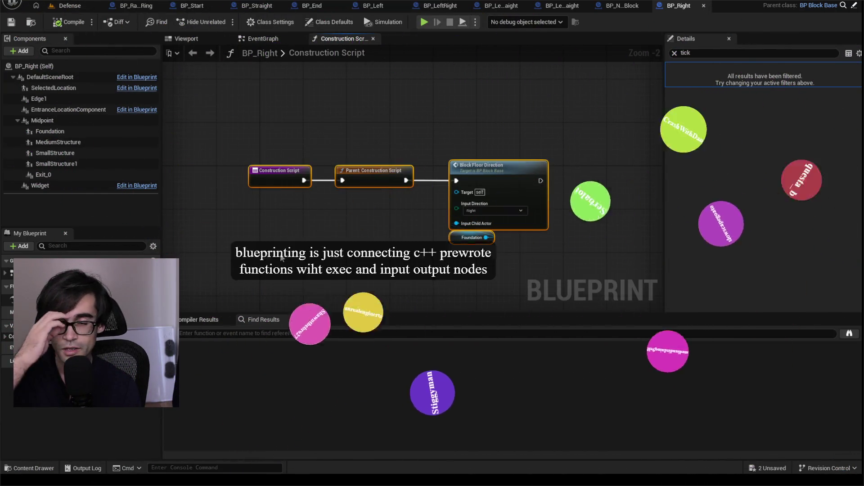
left_click(675, 53)
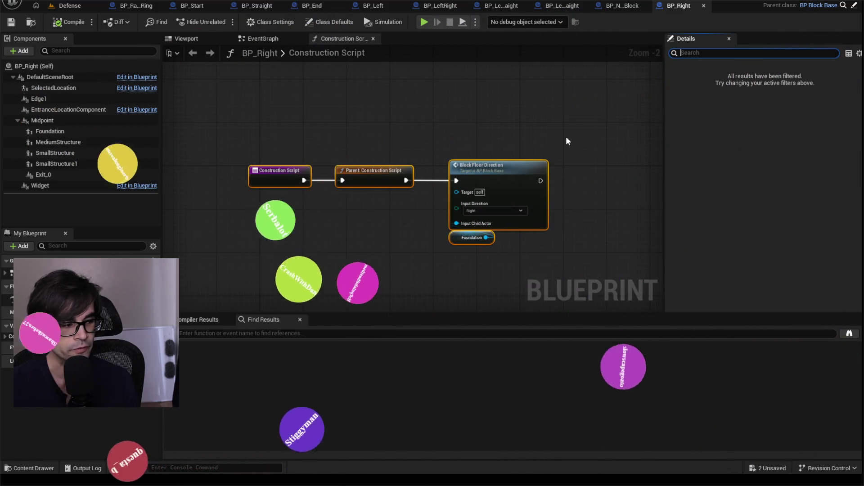
left_click(594, 131)
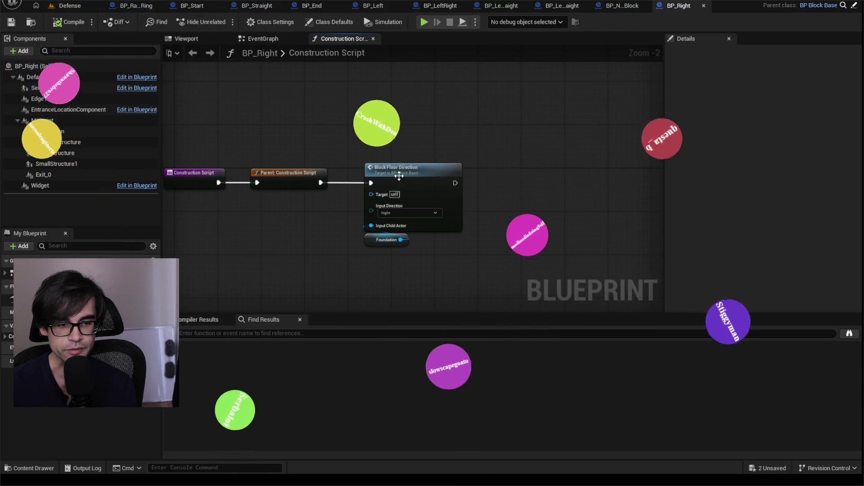
scroll(396, 177, "up", 2)
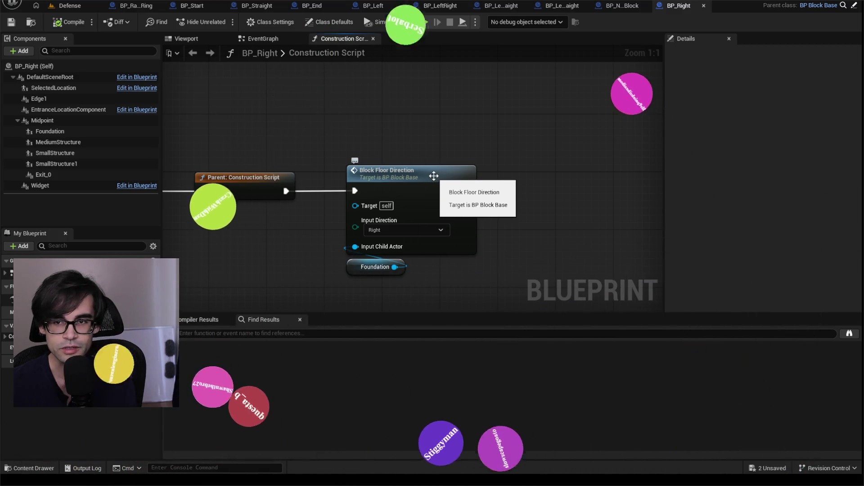
left_click(355, 183)
Open the Block Floor Direction function's graph in BP_BlockBase
double_click(356, 183)
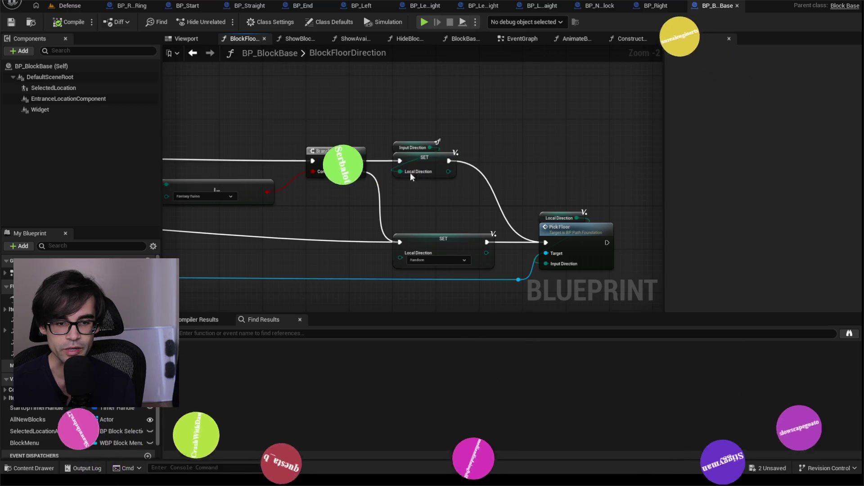
scroll(452, 111, "up", 3)
scroll(451, 111, "down", 2)
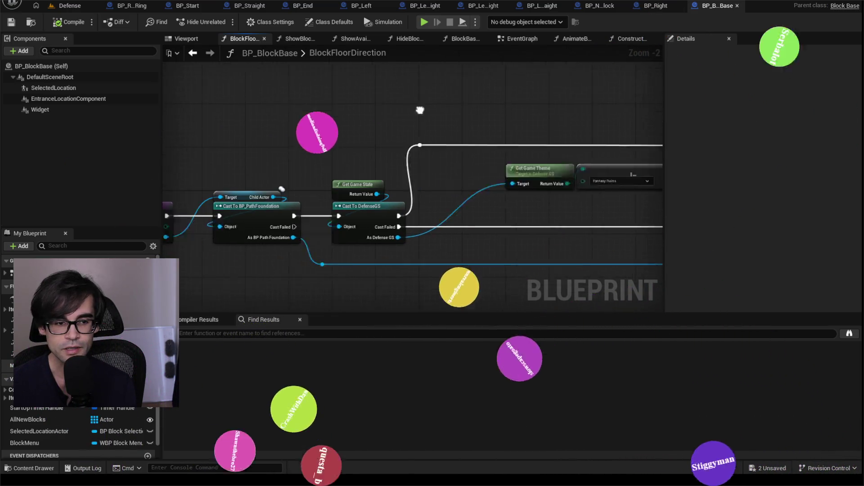
scroll(417, 130, "up", 2)
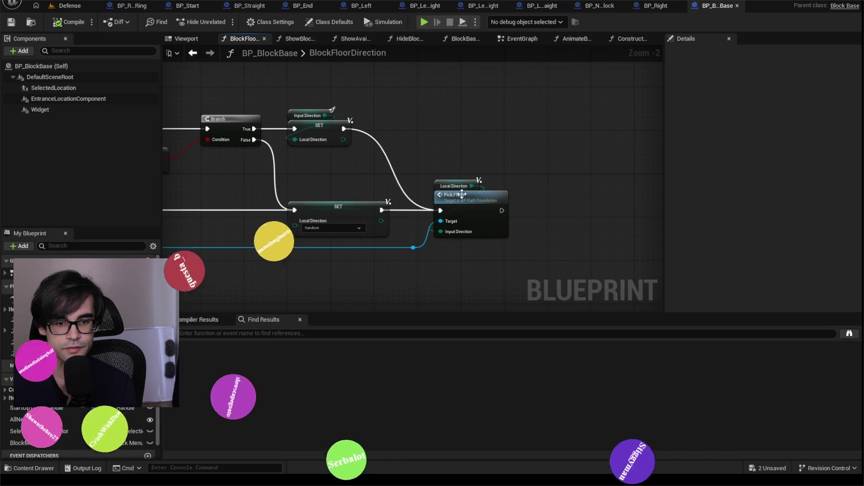
Inspect the Set Static Mesh node in BP_PathFoundation's Pick Floor function, then close BP_PathFoundation and BP_BlockBase
double_click(469, 193)
scroll(316, 160, "up", 5)
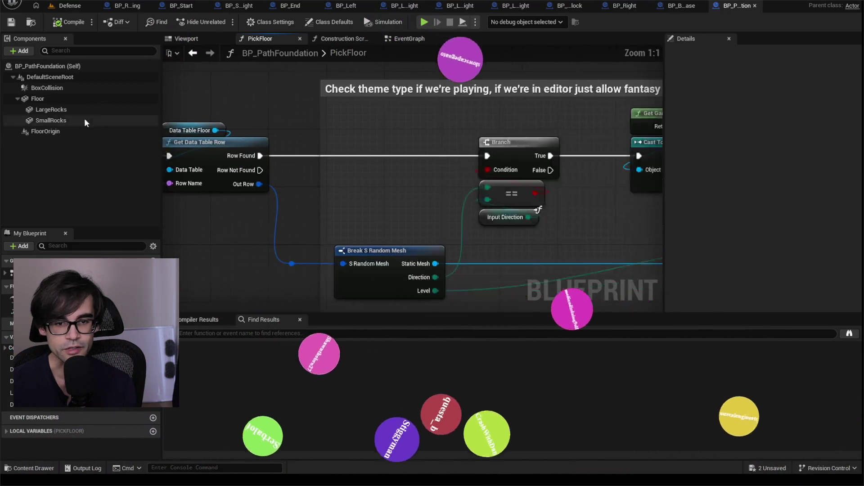
scroll(316, 148, "down", 4)
scroll(424, 150, "up", 2)
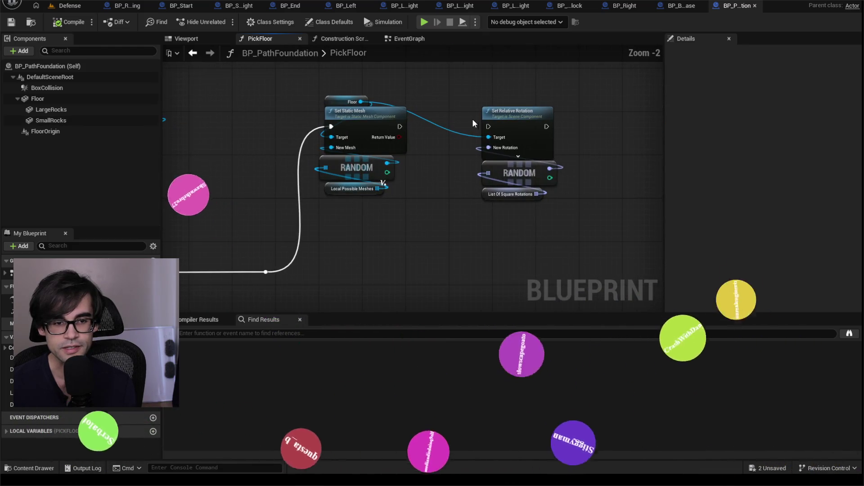
scroll(457, 119, "up", 1)
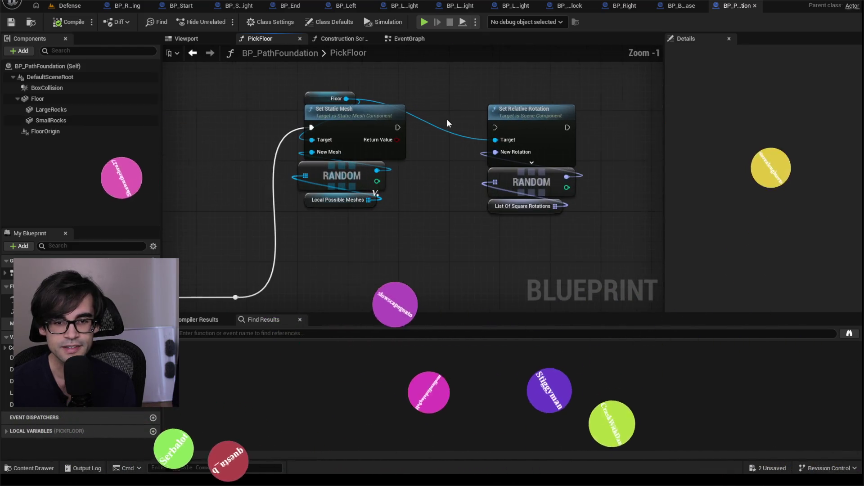
left_click(362, 113)
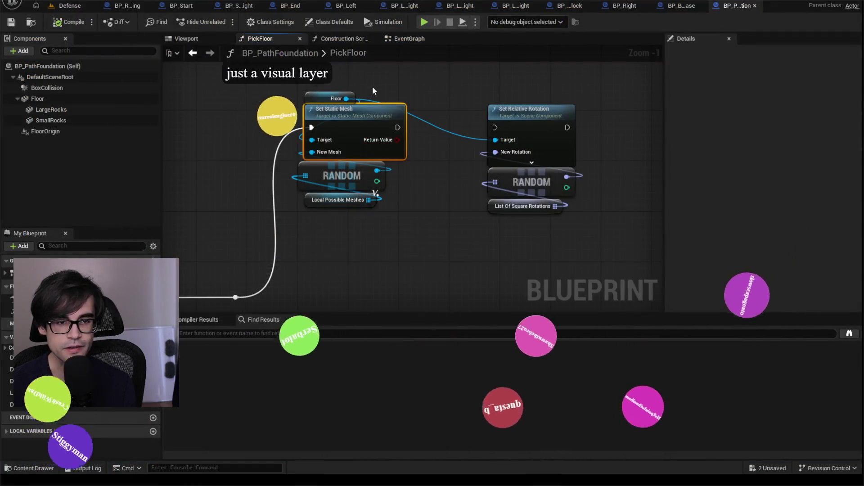
left_click_drag(373, 90, 431, 153)
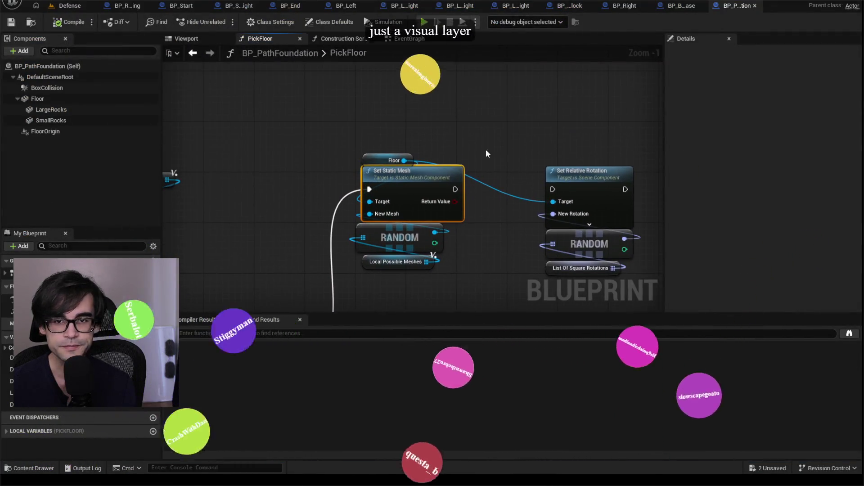
left_click(755, 5)
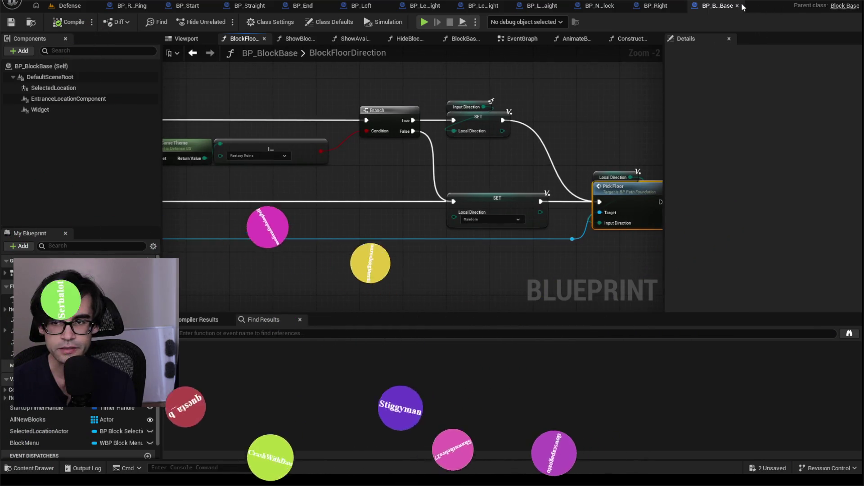
left_click(737, 6)
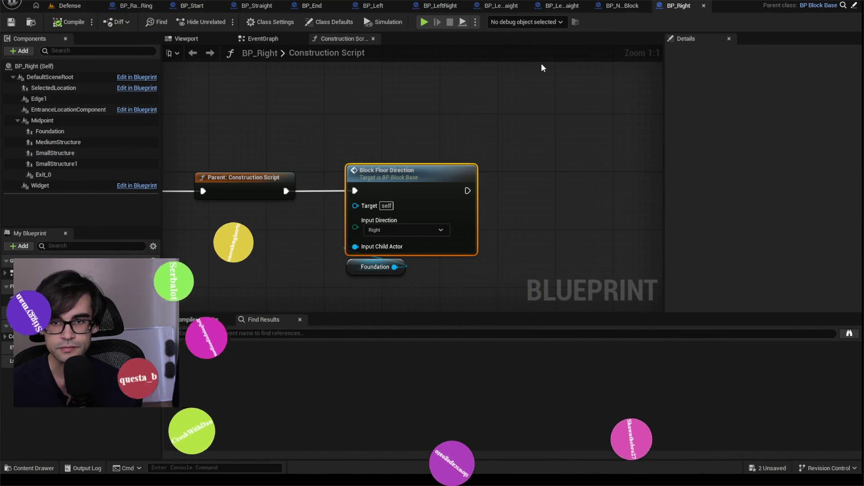
Select BP_Right's Widget component and filter its Details by 'tick' to check the Tick Mode
left_click(45, 186)
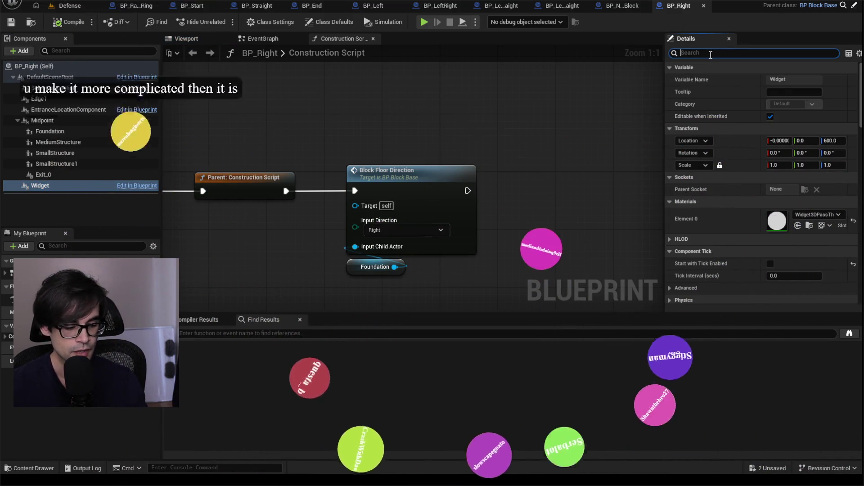
type("tick")
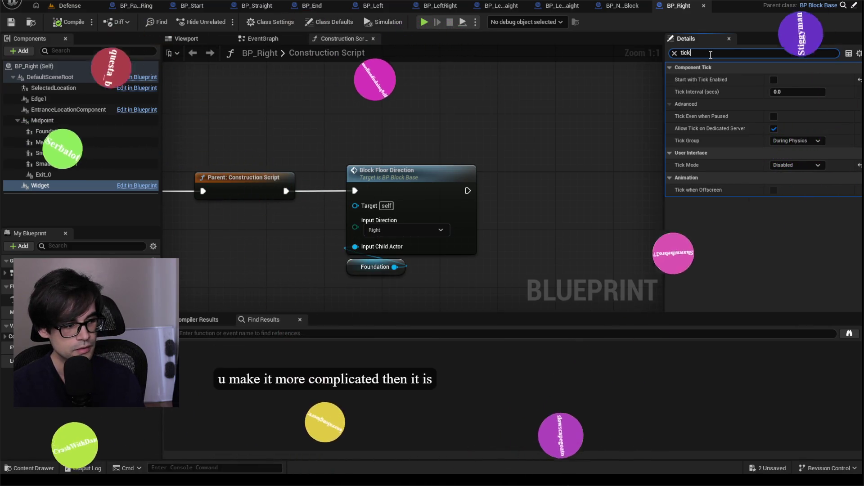
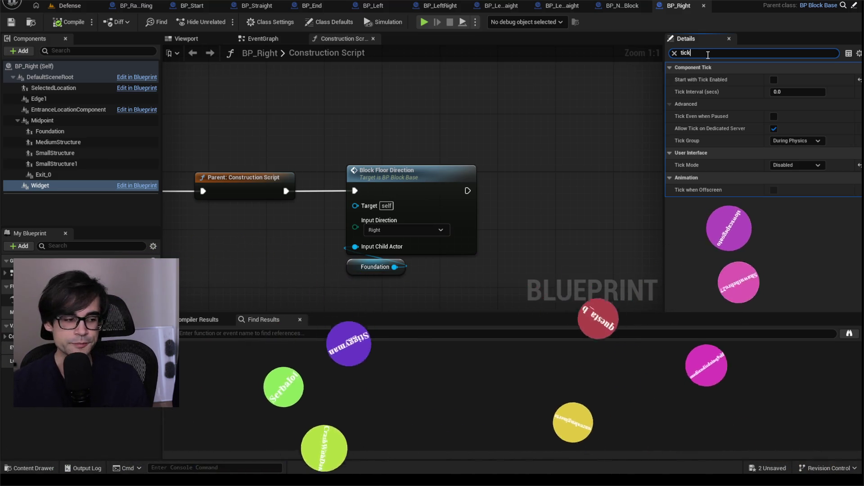
Add a Branch node to BP_Right's construction script through an 'if' search
right_click(547, 169)
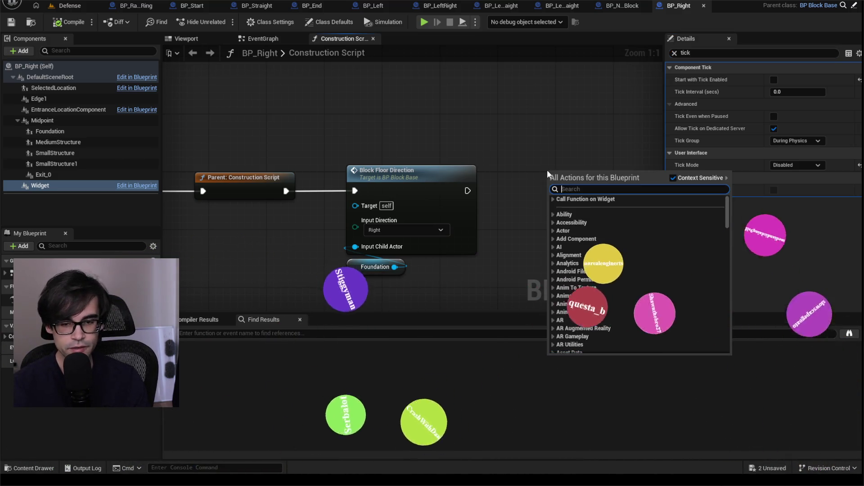
type("if")
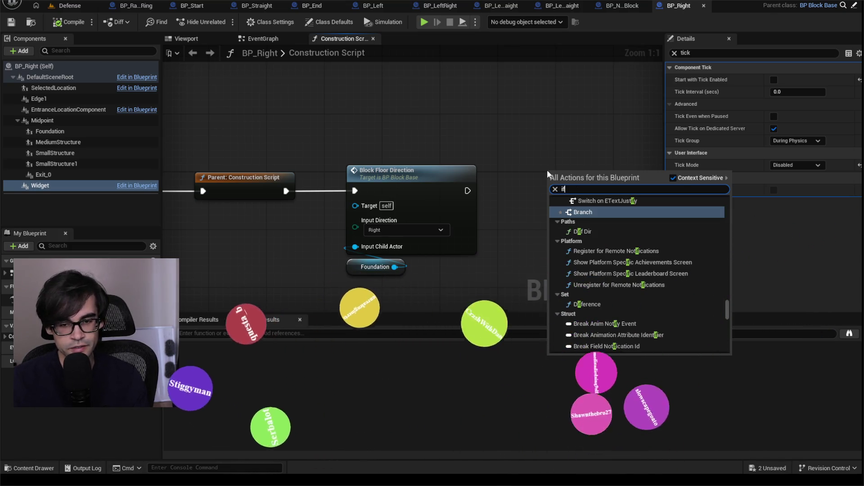
key("Return")
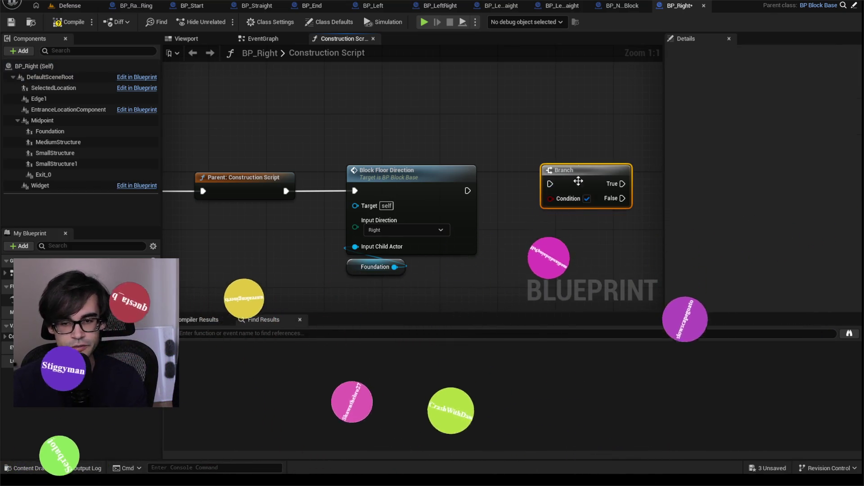
left_click_drag(626, 150, 511, 133)
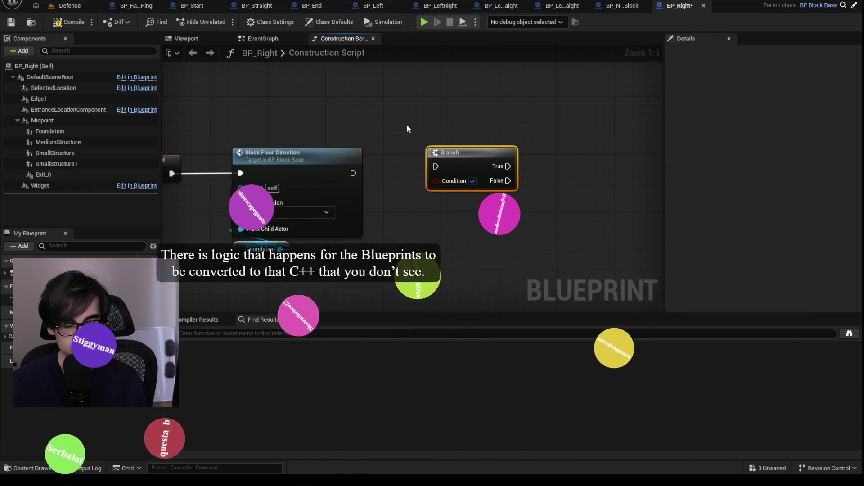
Search the action list for 'if' and 'math' nodes, closing it without adding anything
right_click(447, 120)
type("if")
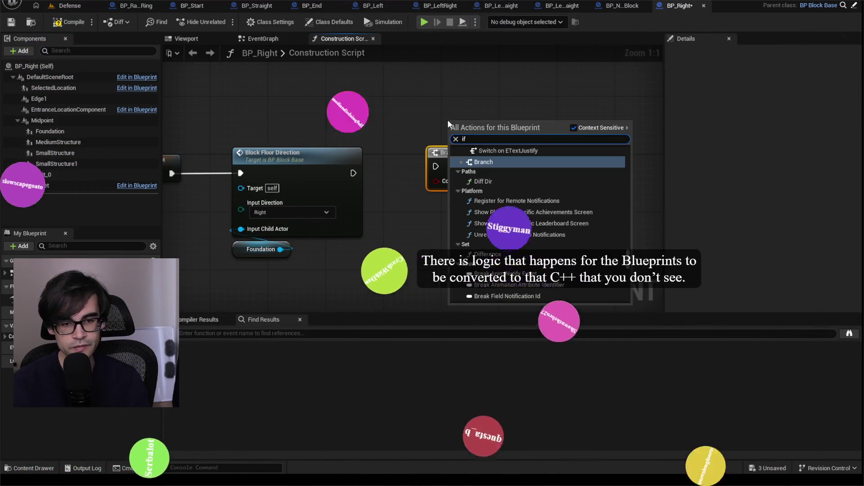
key("BackSpace")
key("BackSpace")
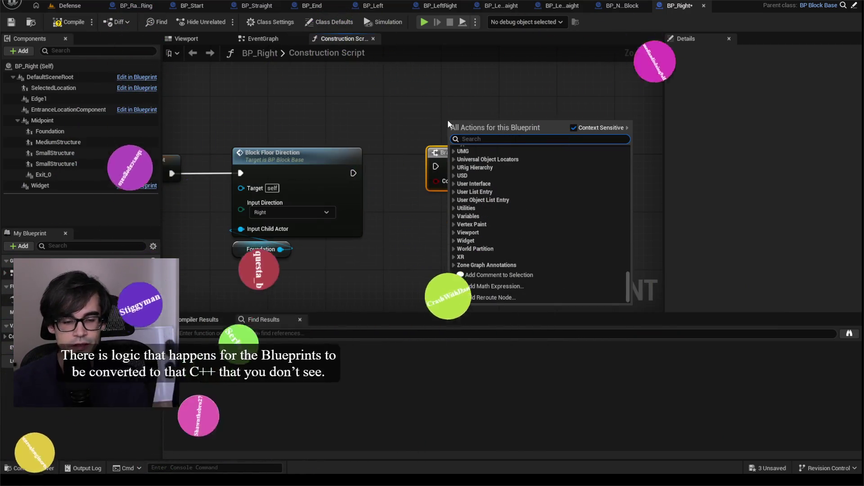
left_click(446, 85)
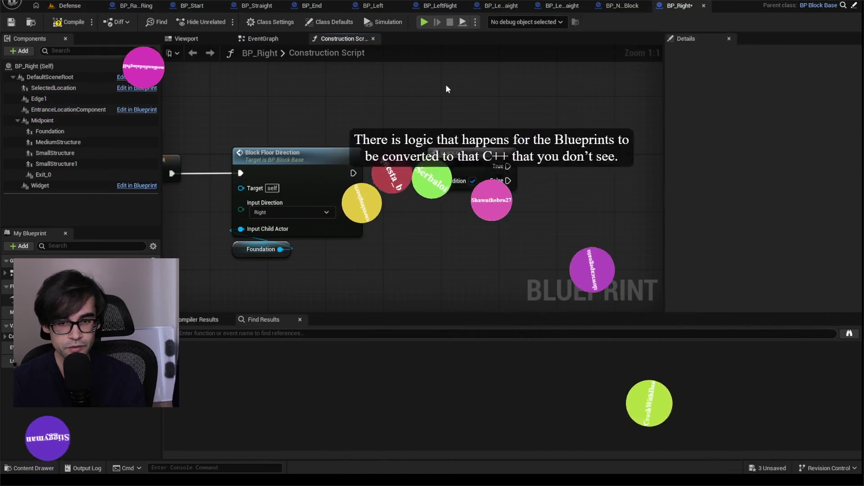
right_click(504, 228)
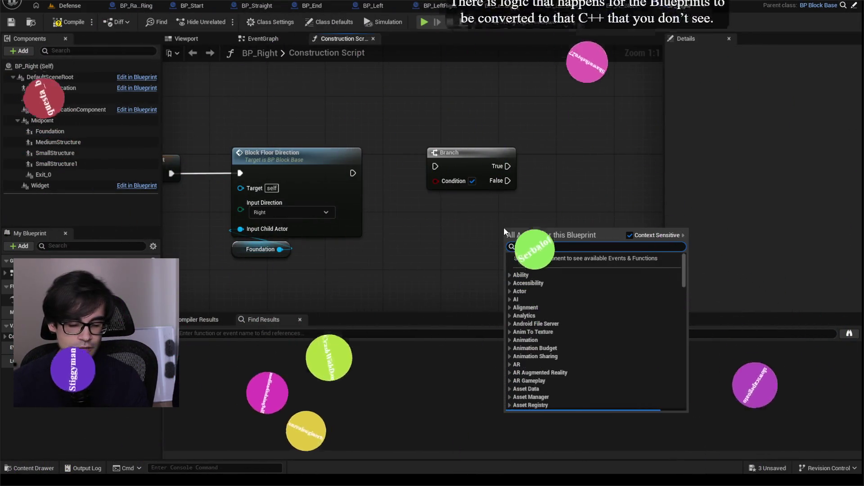
type("math")
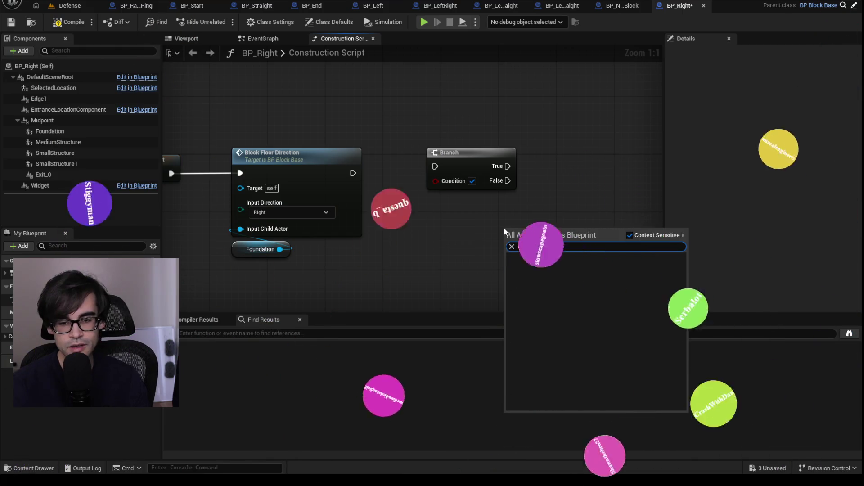
key("BackSpace")
key("BackSpace")
key("BackSpace")
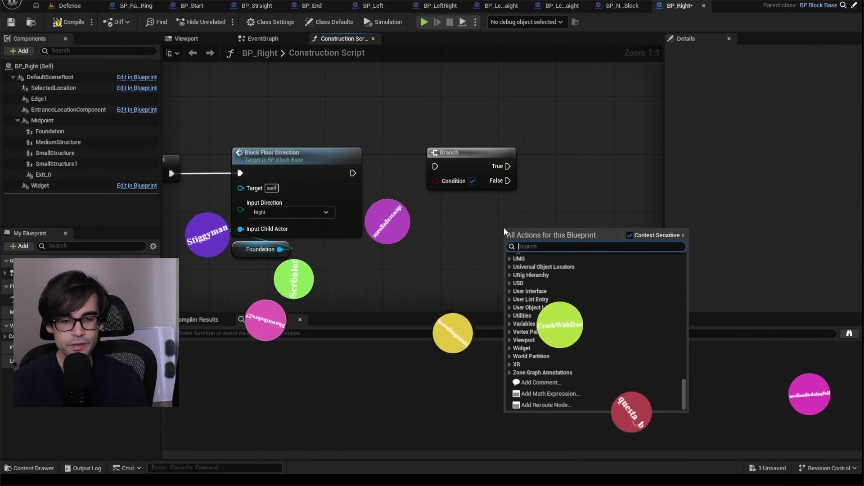
left_click(402, 126)
Delete the Branch node, then select the Block Floor Direction and Foundation nodes
left_click_drag(402, 140, 550, 213)
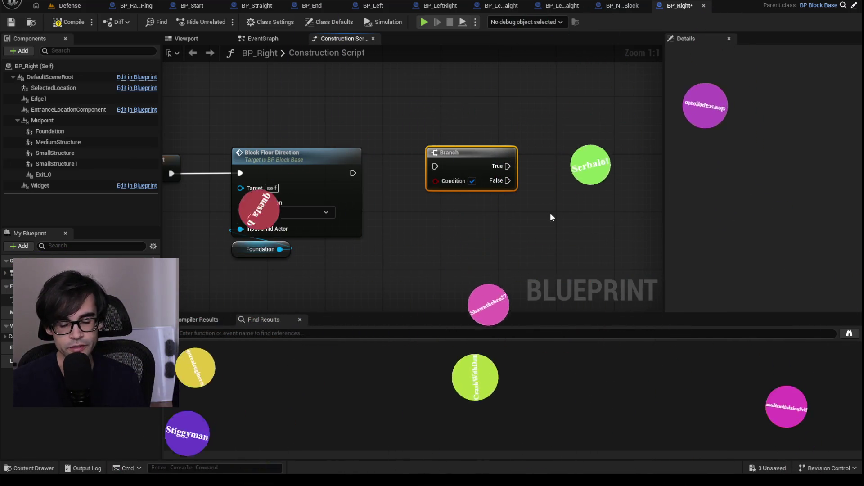
key("Delete")
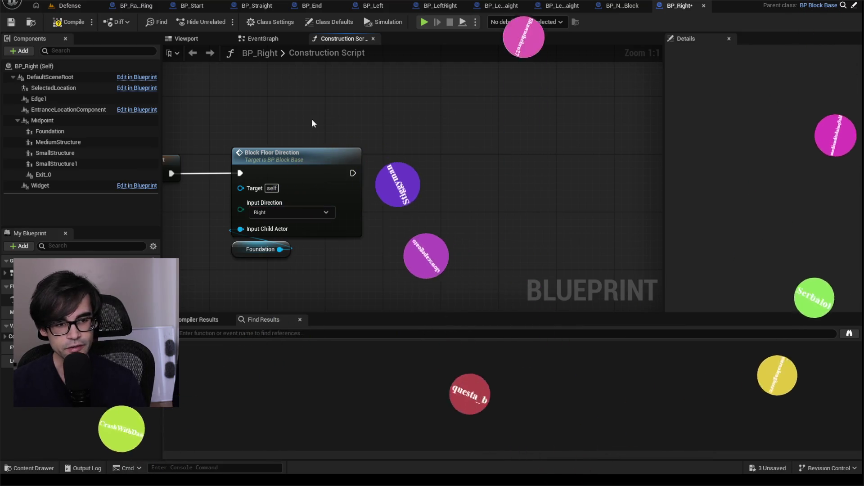
left_click_drag(229, 125, 386, 269)
right_click(317, 160)
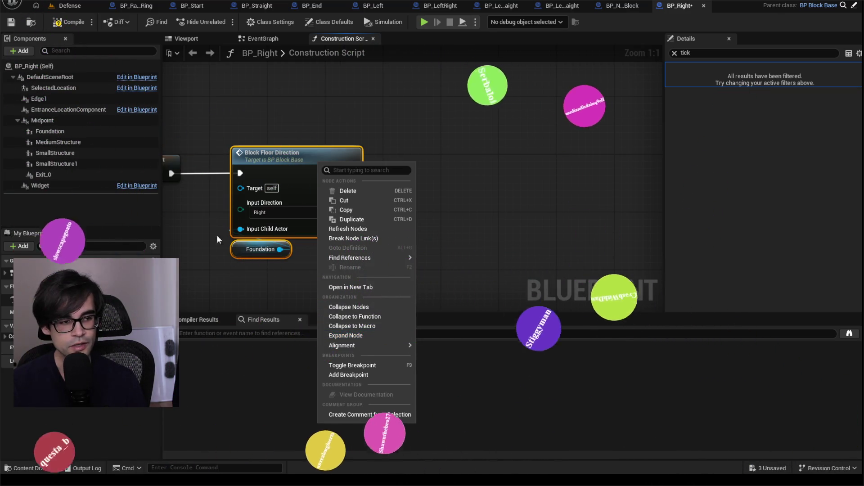
left_click(229, 112)
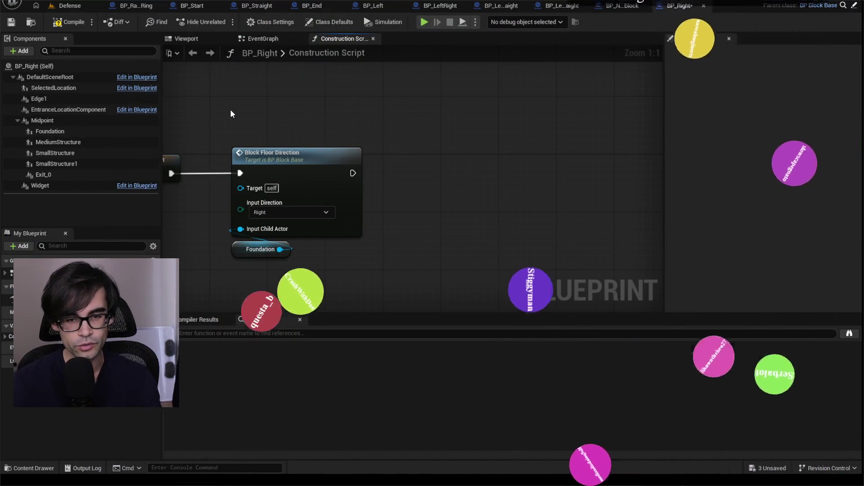
Save BP_Right with Ctrl+S, then switch to the BP_NewBlock event graph
key("ctrl+s")
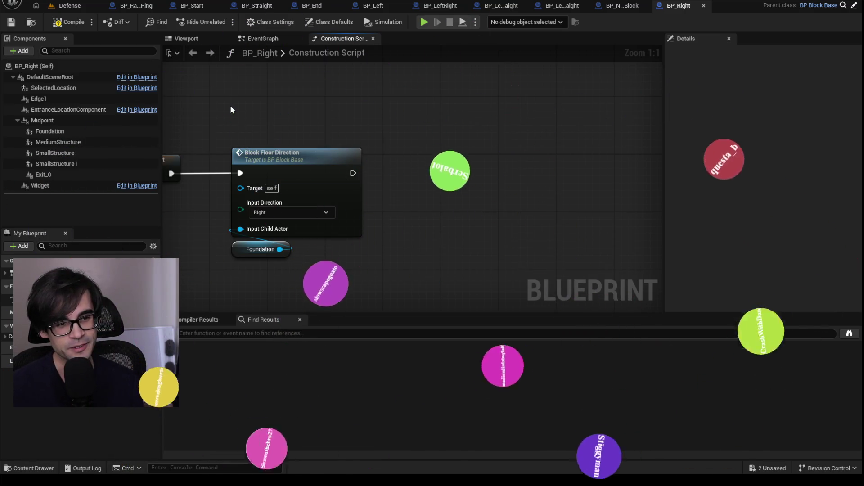
scroll(431, 115, "down", 3)
scroll(447, 120, "up", 1)
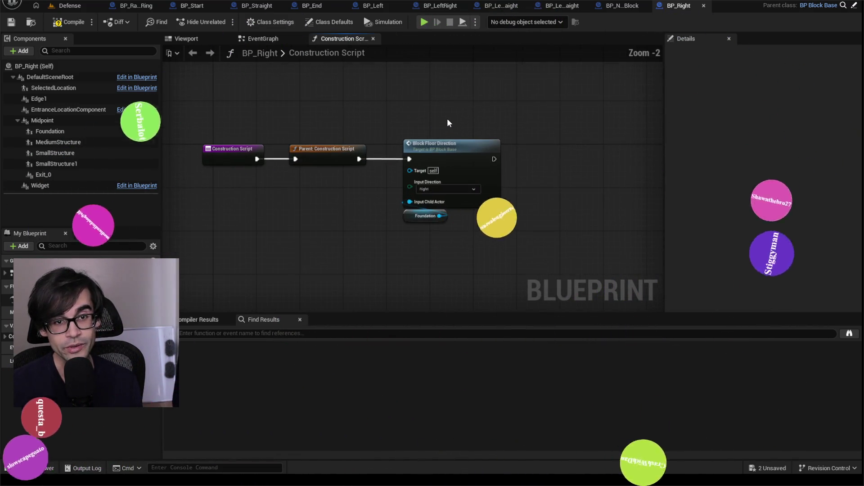
left_click(621, 6)
Centre BP_NewBlock's event graph, marquee-select its logic nodes, then switch to VS Code
scroll(355, 131, "down", 5)
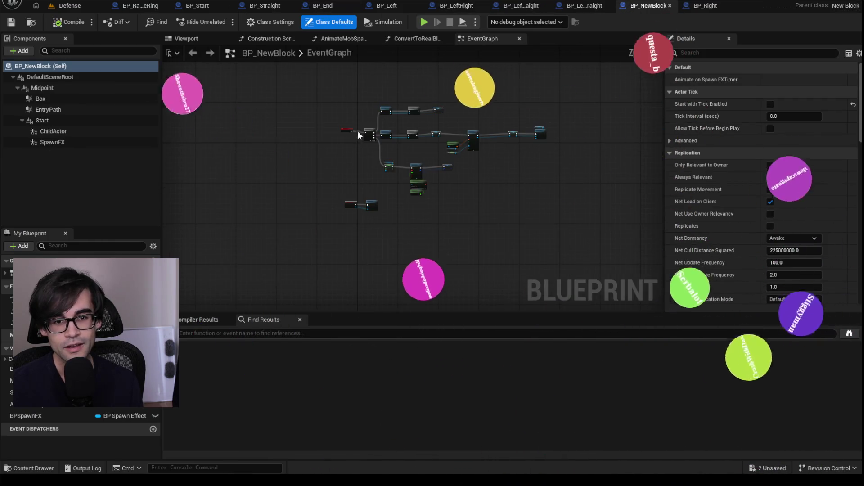
scroll(461, 136, "up", 2)
mouse_move(425, 151)
left_mouse_down()
mouse_move(391, 152)
mouse_move(376, 173)
left_mouse_up()
scroll(376, 173, "down", 1)
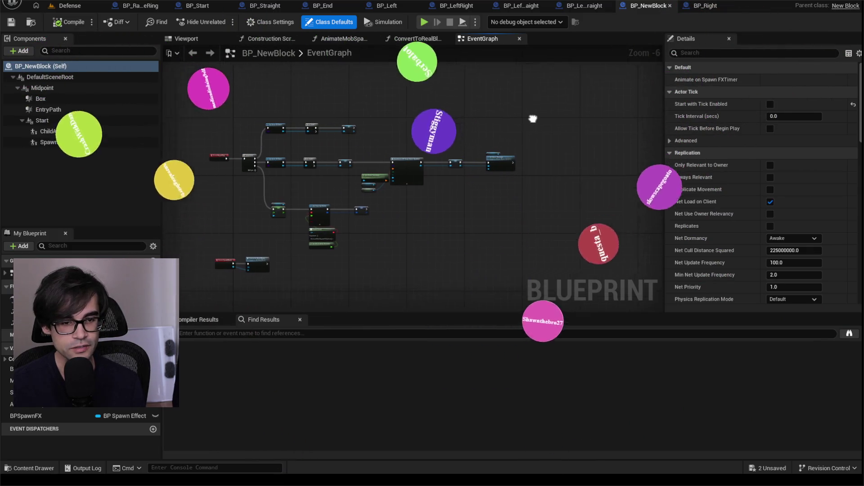
left_click_drag(574, 119, 265, 251)
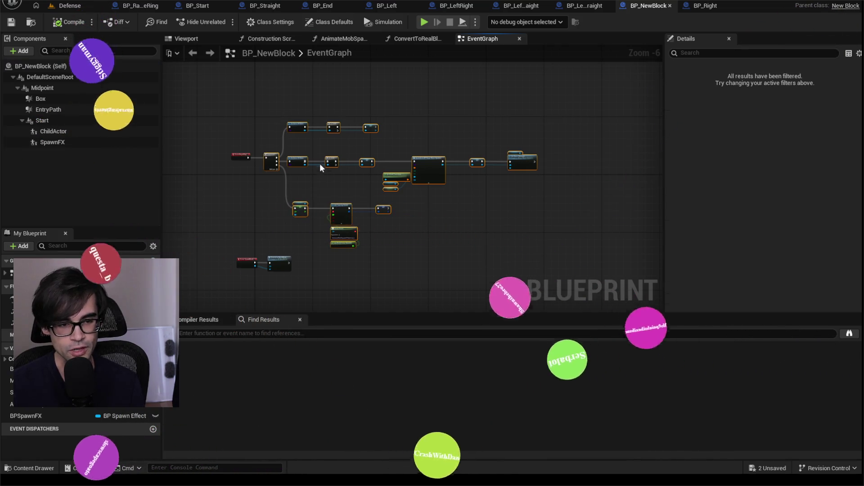
left_click_drag(568, 108, 260, 246)
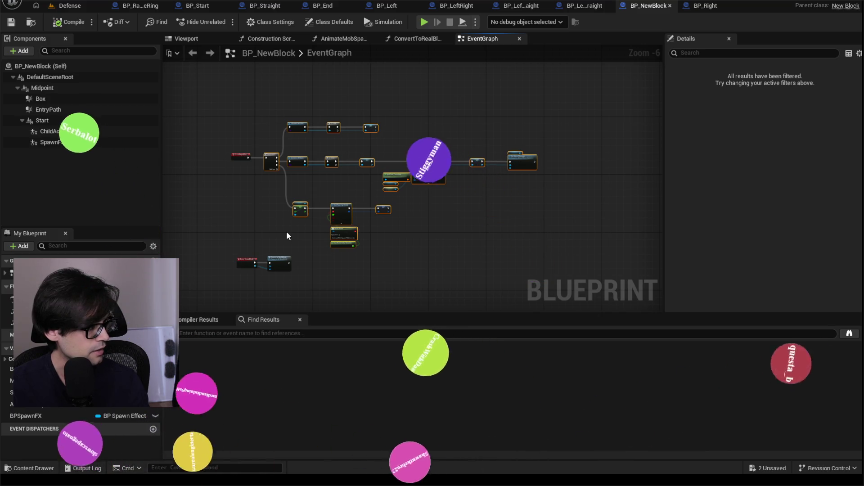
key("alt+Tab")
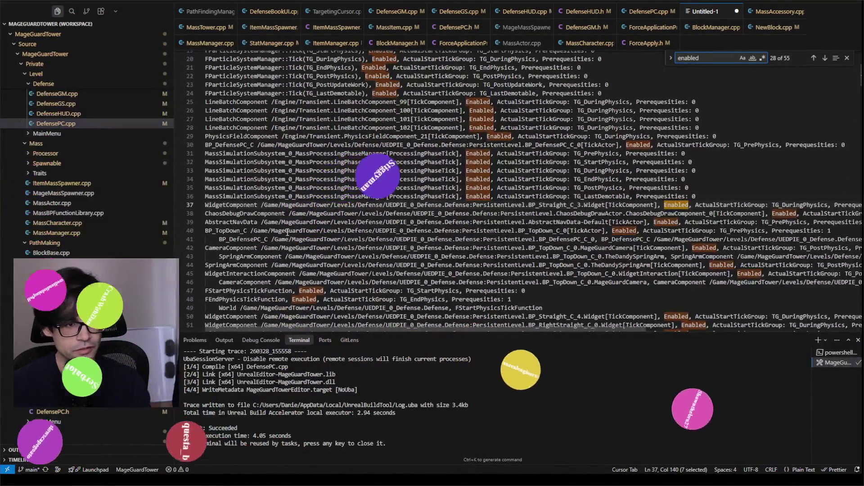
Collapse the Defense and Level folders and open ForceApplicationProcessor.cpp
scroll(63, 220, "down", 5)
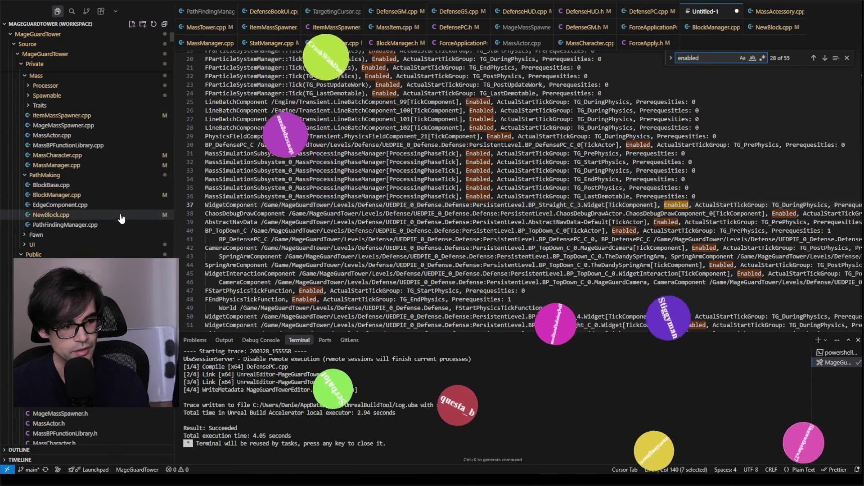
scroll(116, 237, "up", 10)
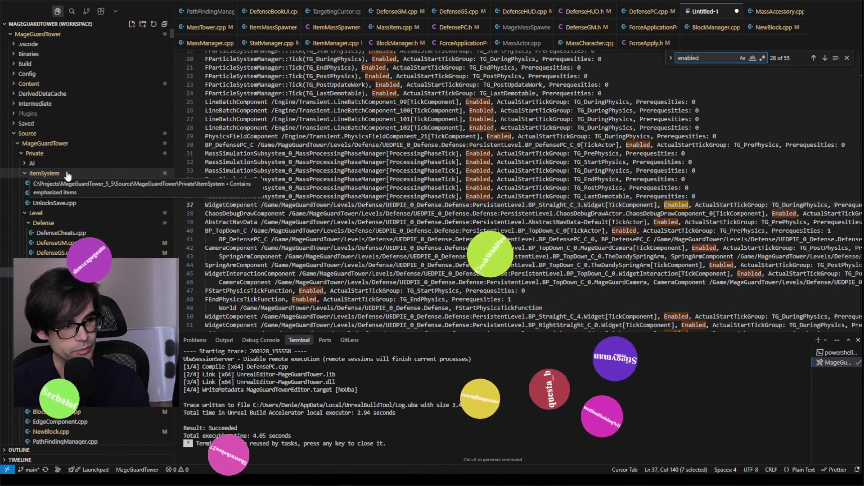
left_click(28, 224)
key("Left")
key("Left")
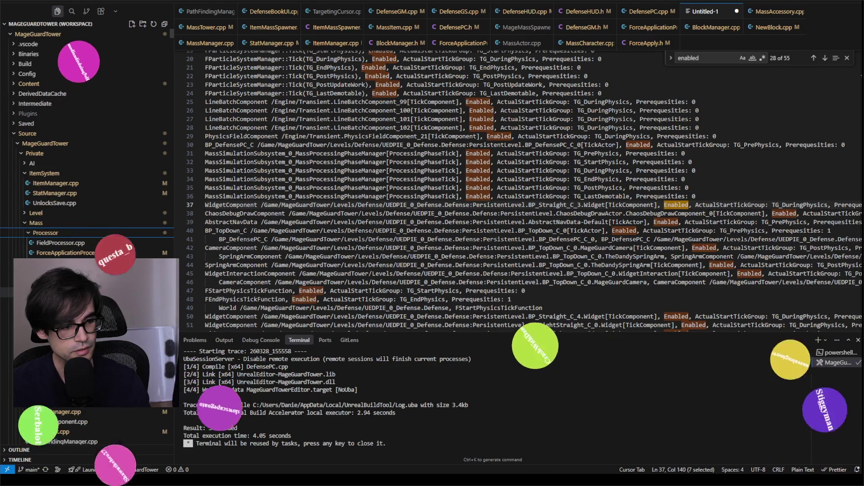
left_click(81, 253)
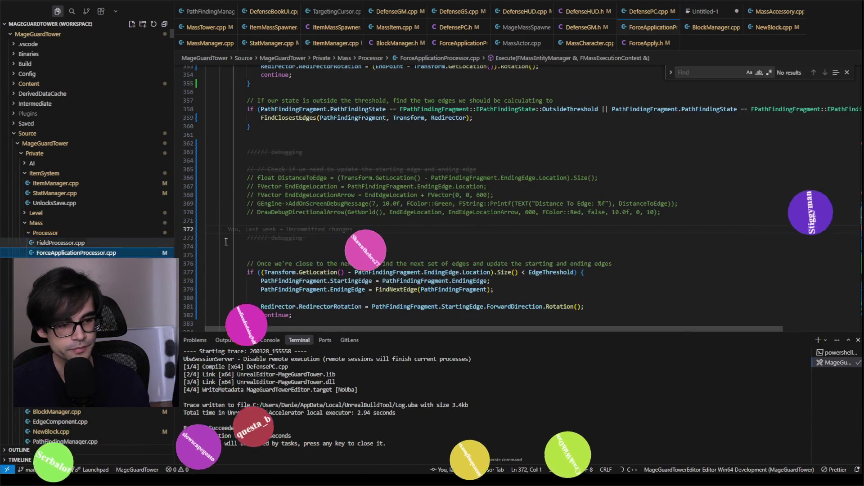
Zoom the text out and scroll to UForceApplicationProcessor::Execute
scroll(364, 231, "down", 10)
scroll(363, 231, "down", 4)
scroll(364, 231, "down", 12)
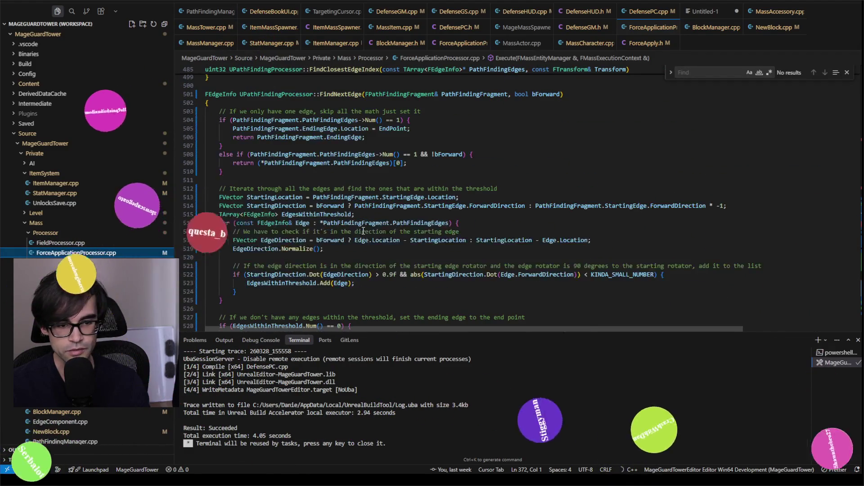
key("ctrl+minus")
key("ctrl+minus")
key("ctrl+minus")
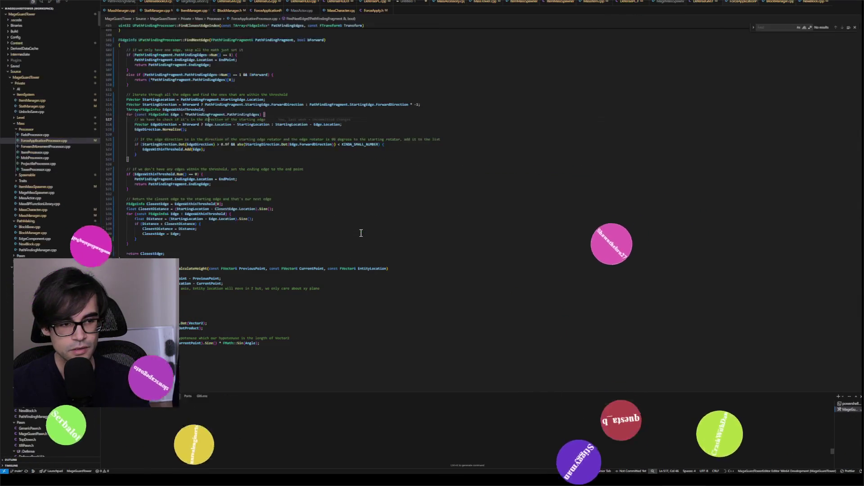
scroll(360, 232, "up", 20)
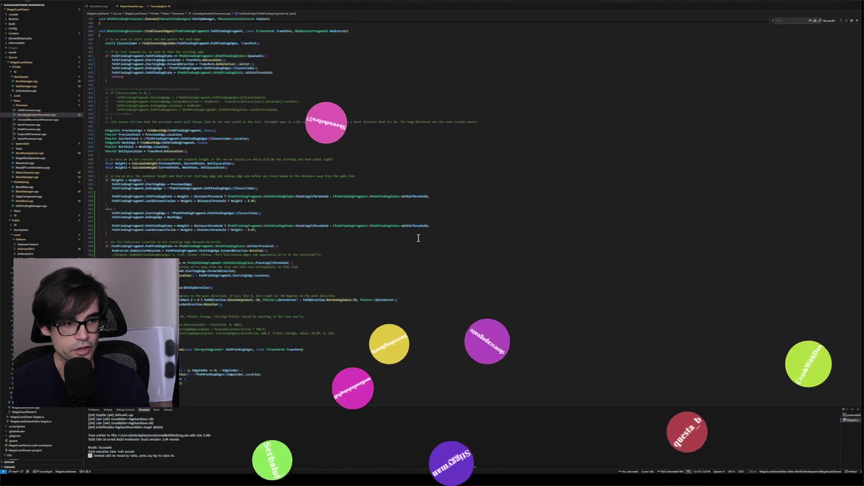
scroll(418, 238, "up", 20)
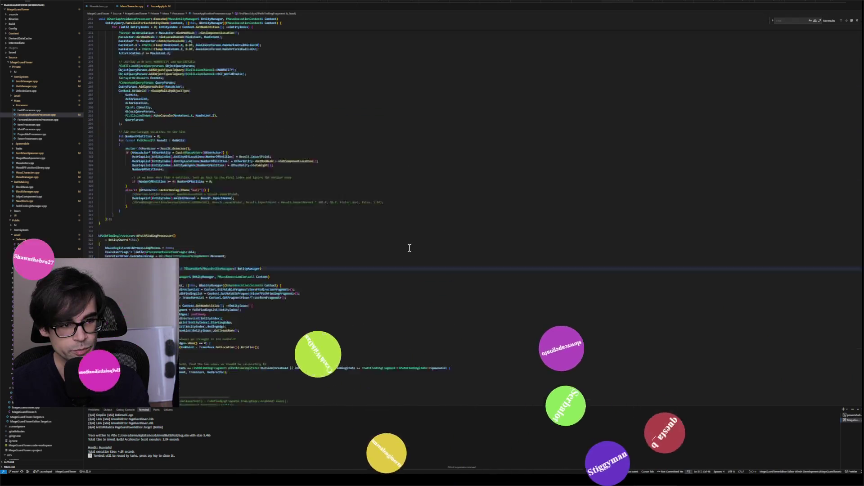
scroll(404, 257, "up", 20)
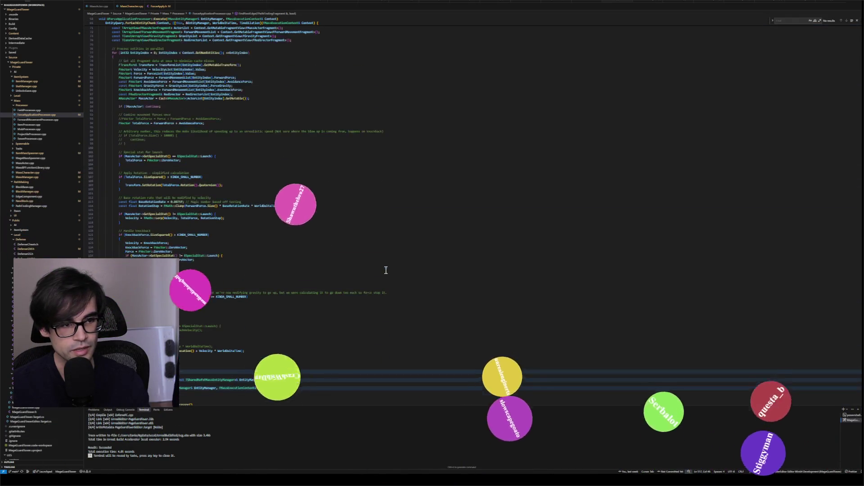
scroll(365, 203, "up", 5)
Place the caret in the entity loop and zoom the text back to a readable size
left_click(415, 255)
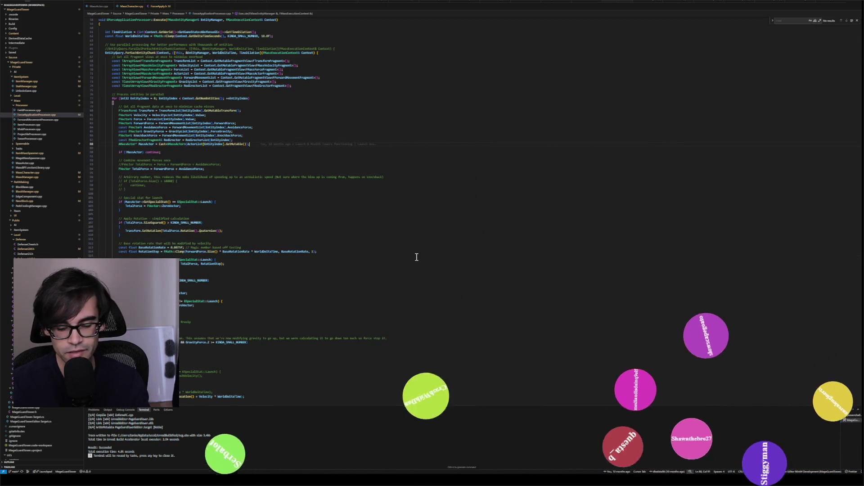
key("ctrl+equal")
key("ctrl+equal")
key("ctrl+equal")
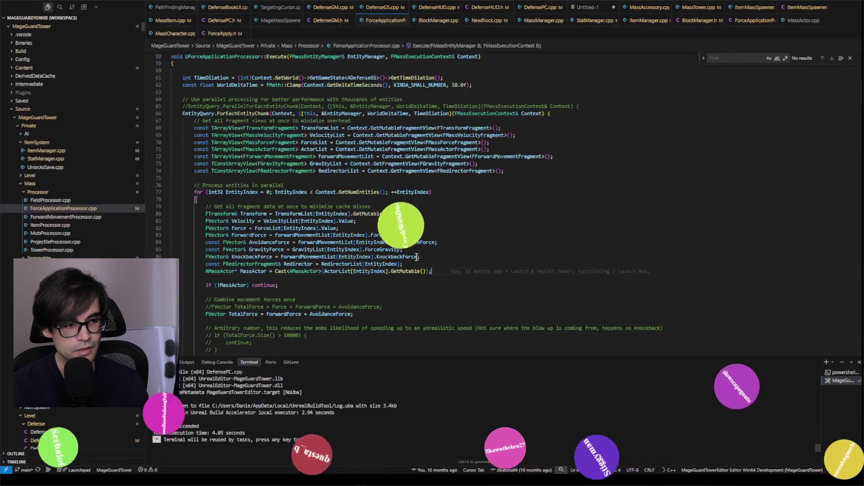
key("ctrl+equal")
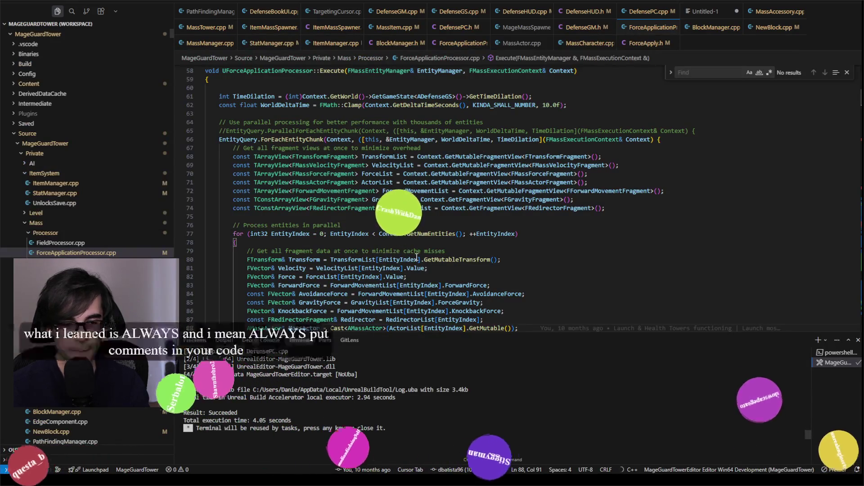
key("ctrl+minus")
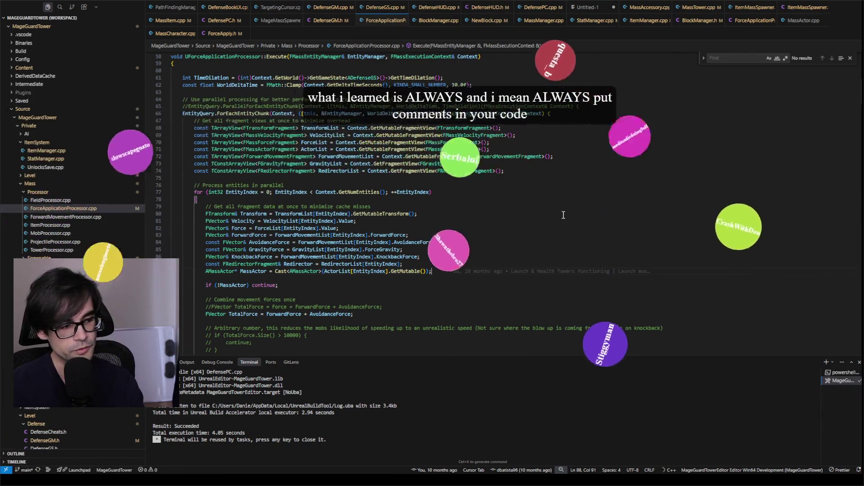
key("ctrl+z")
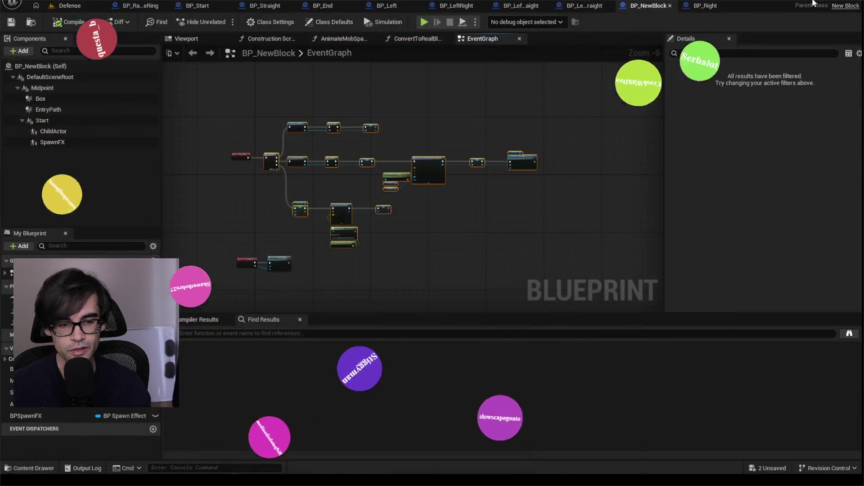
Wrap the Get Actor Of Class, Is Valid and SET nodes in a 'Setting reference to block manager' comment
scroll(259, 163, "up", 4)
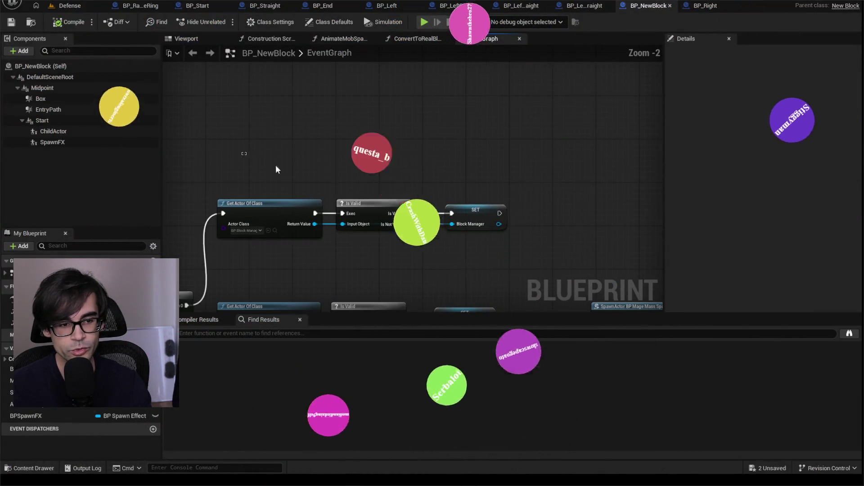
left_click_drag(258, 163, 450, 239)
right_click(329, 210)
right_click(301, 208)
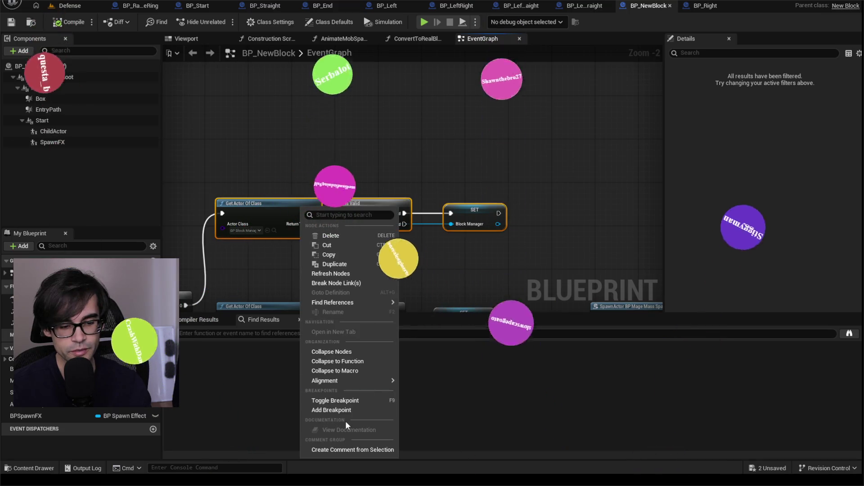
left_click(351, 450)
type("Setting ")
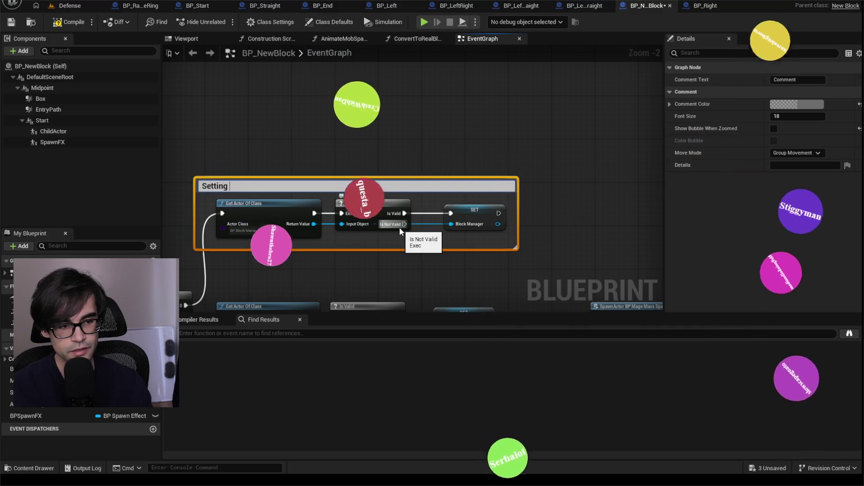
type("reference to block manager")
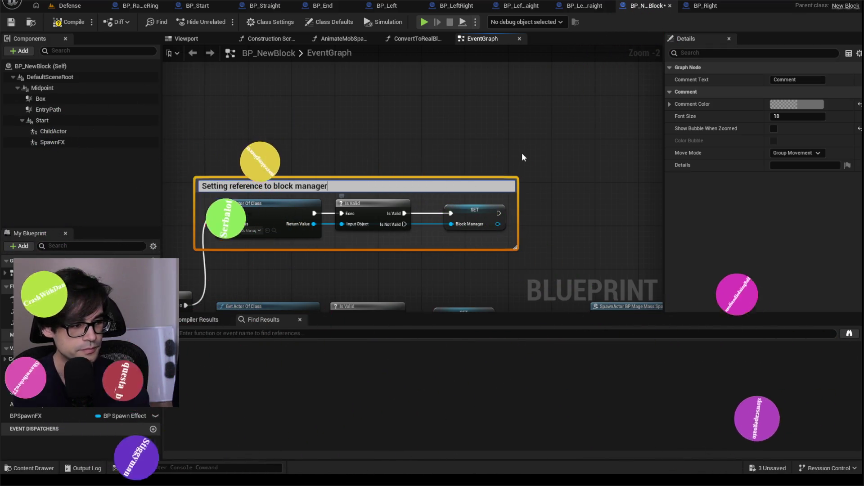
left_click(506, 139)
Add a comment around the Mass Manager nodes, undo it, and return to the Defense level
key("Home")
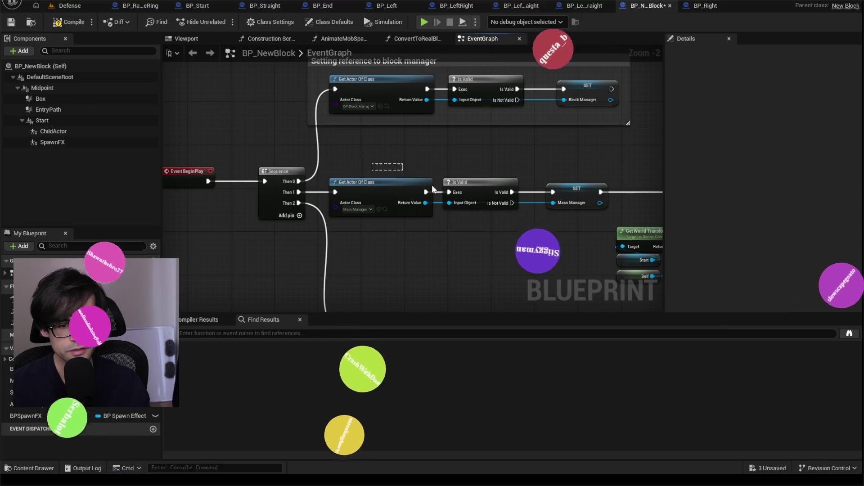
key("c")
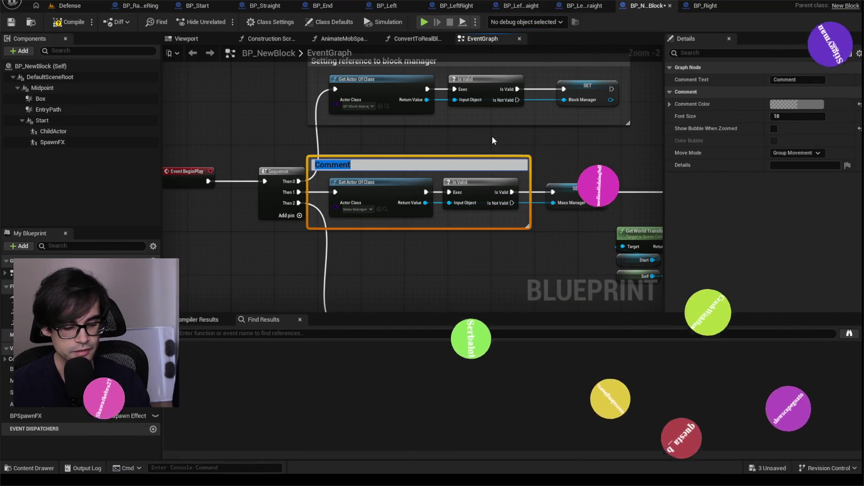
key("ctrl+z")
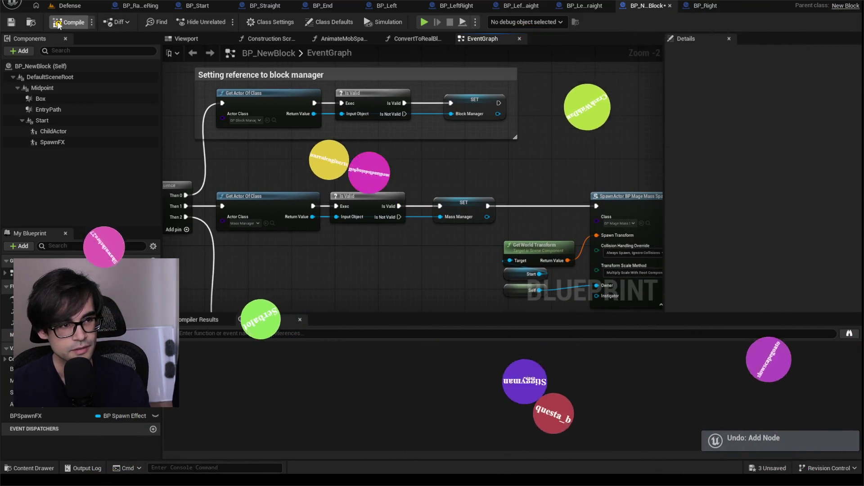
scroll(473, 169, "down", 3)
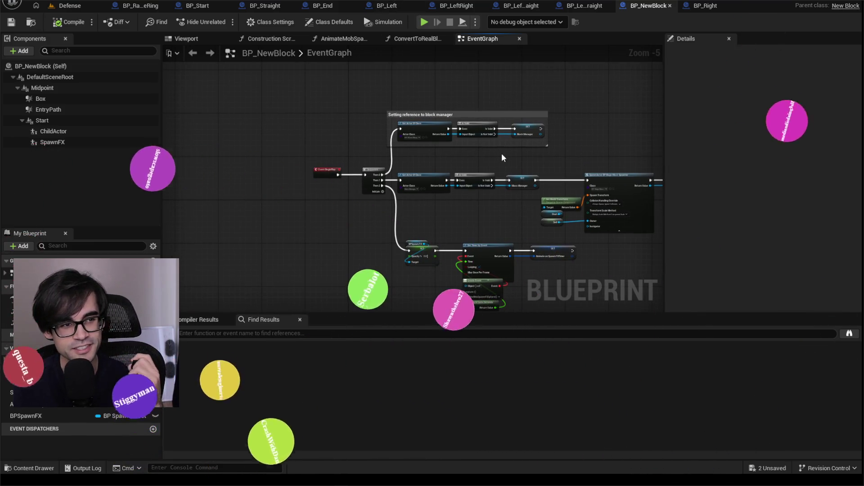
scroll(502, 155, "up", 3)
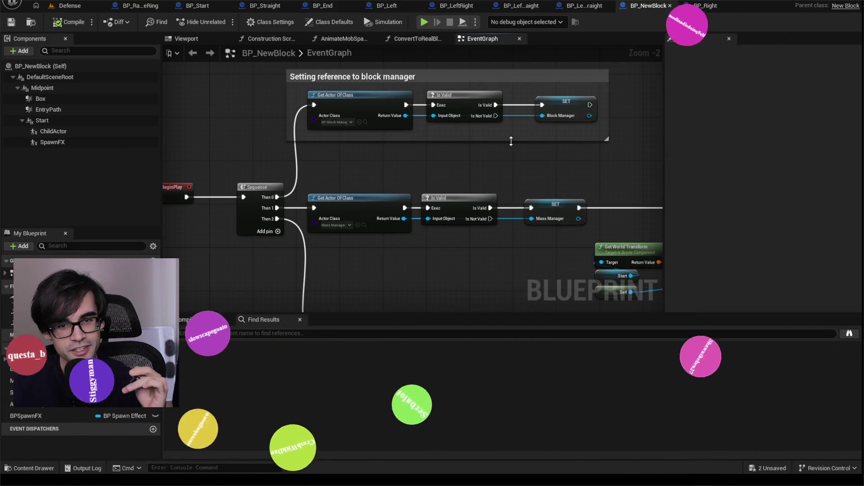
left_click(70, 5)
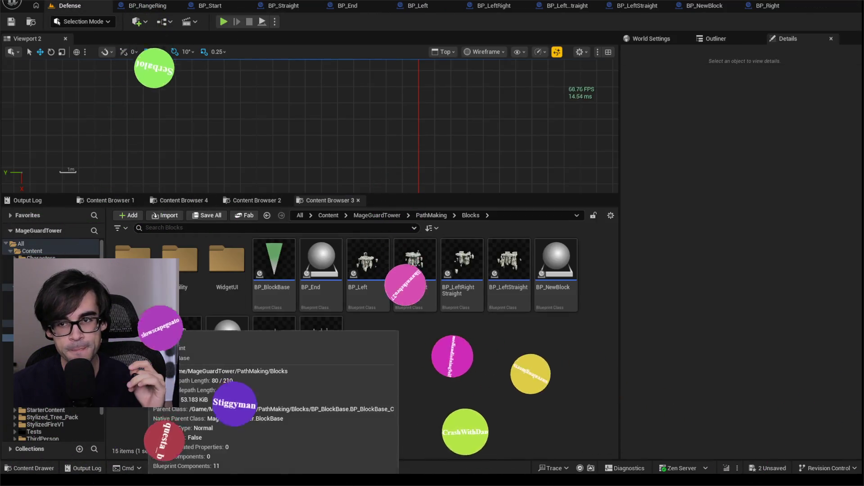
Check the Widget component's tick settings in BP_Right, then return to the Defense level
double_click(135, 333)
left_click(40, 185)
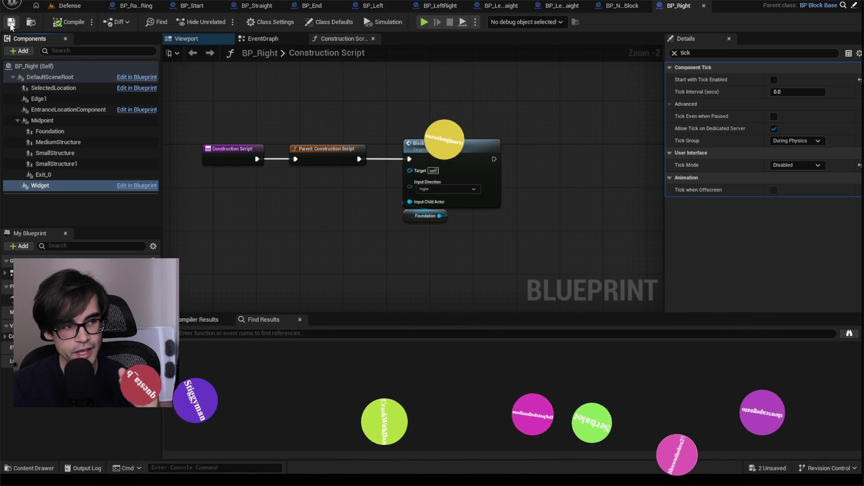
left_click(72, 7)
In BP_RightStraight, set the Widget component's Tick Mode to Disabled and compile
double_click(191, 346)
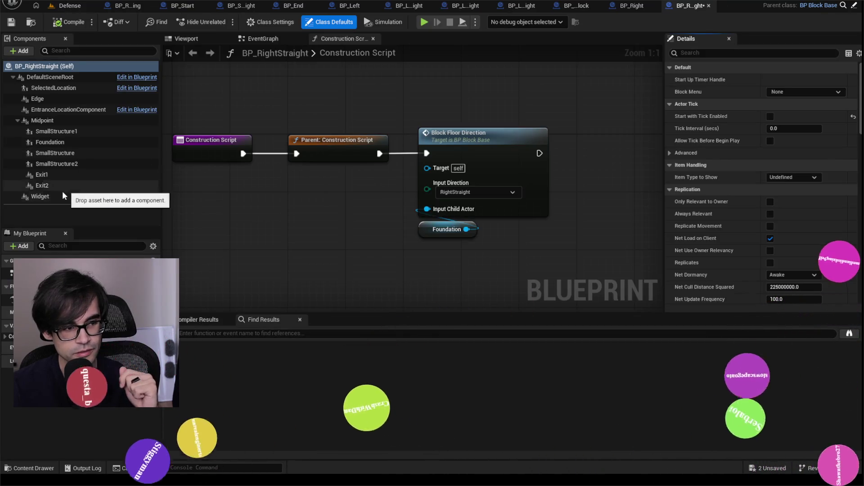
left_click(54, 196)
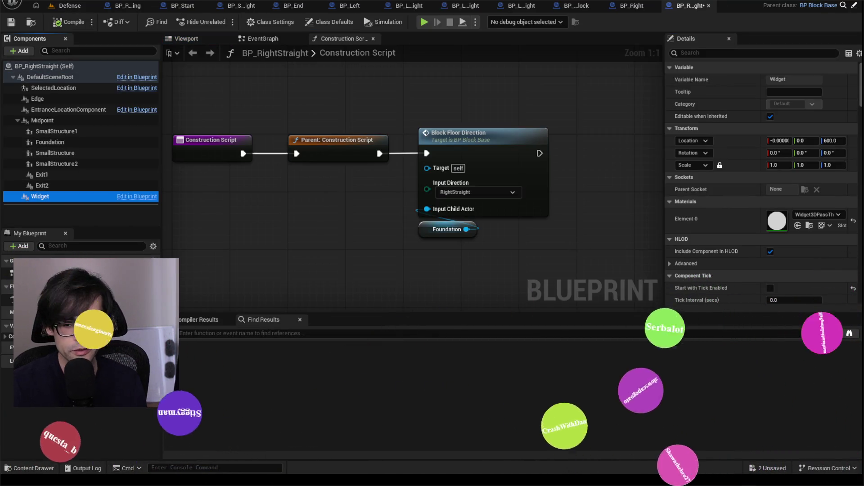
scroll(840, 229, "down", 2)
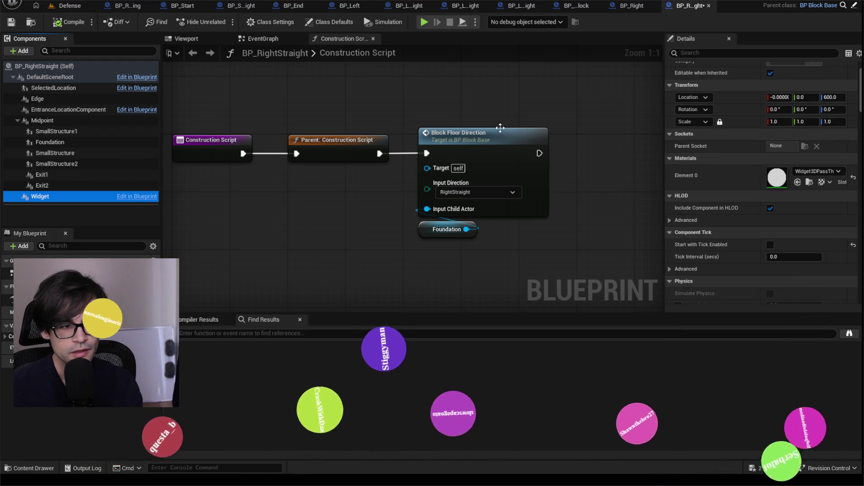
left_click(709, 52)
type("tick")
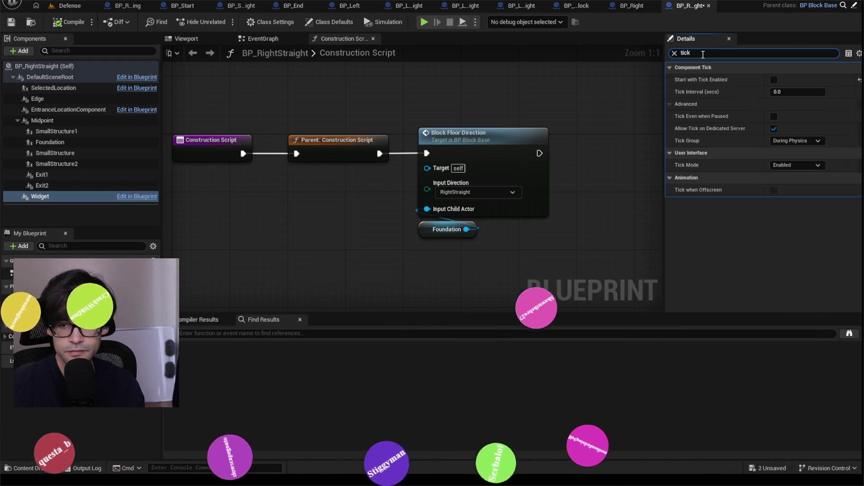
left_click(818, 166)
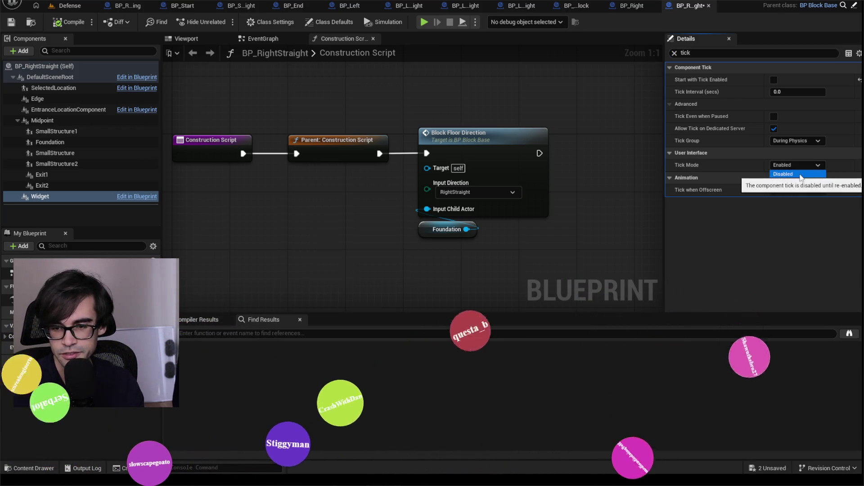
left_click(800, 175)
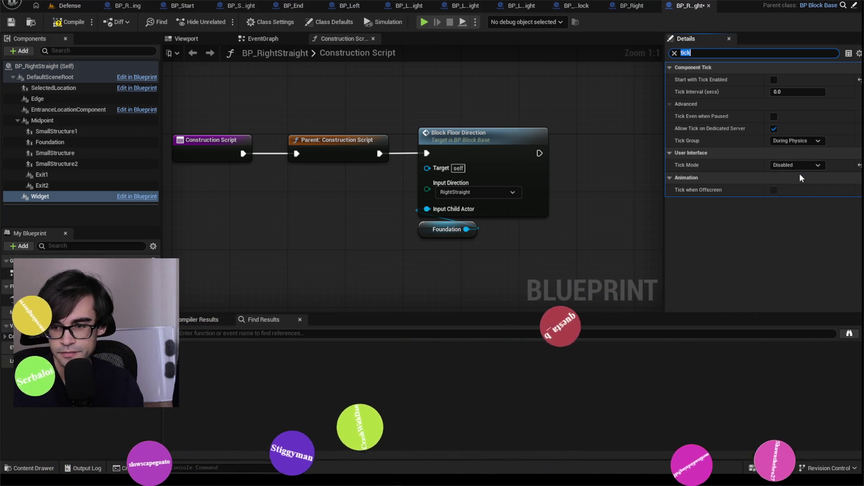
left_click(61, 26)
Save BP_RightStraight, then briefly open BP_Start and BP_Straight before returning to the level
left_click(14, 22)
left_click(68, 6)
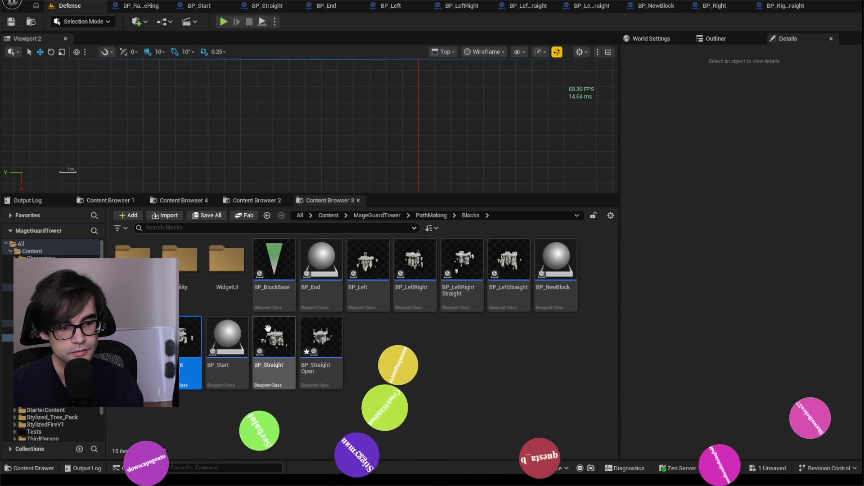
double_click(245, 337)
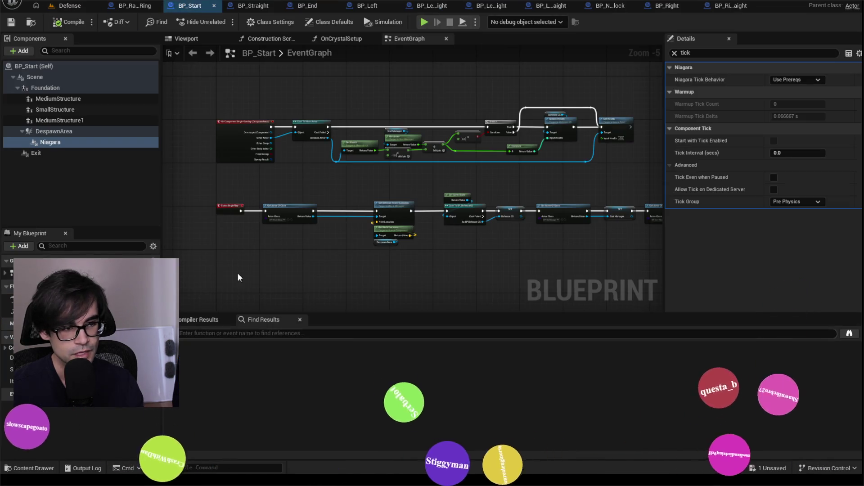
left_click(67, 6)
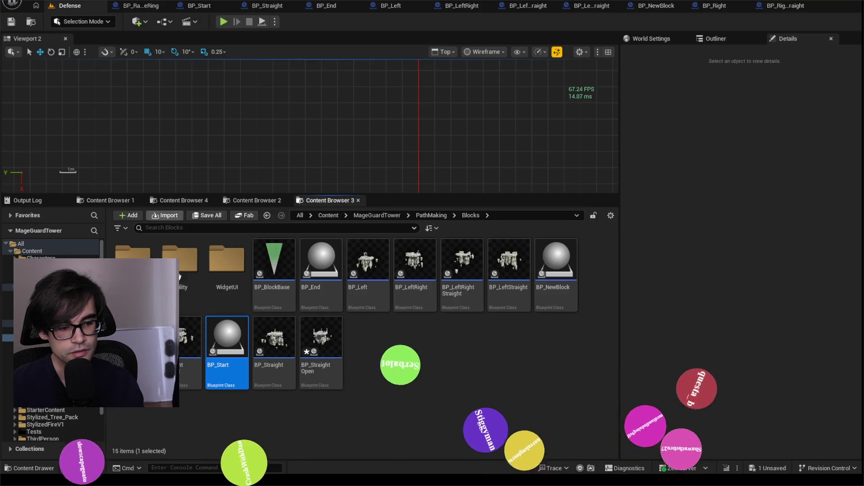
double_click(271, 328)
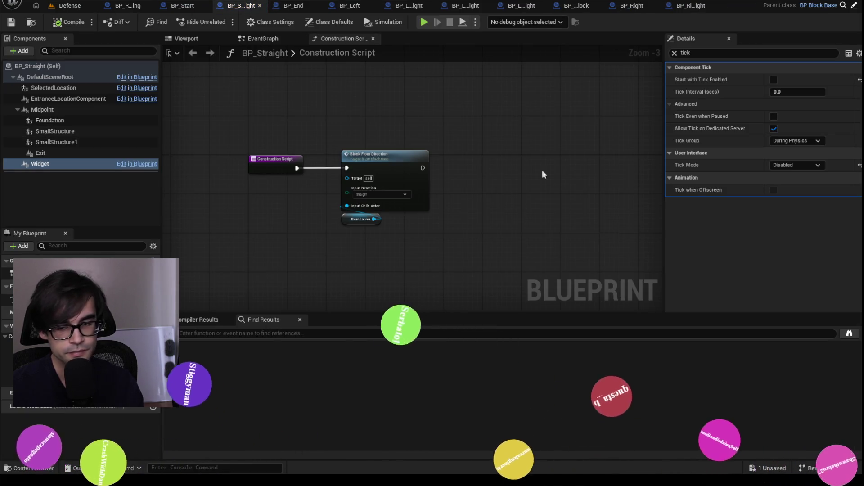
left_click(55, 9)
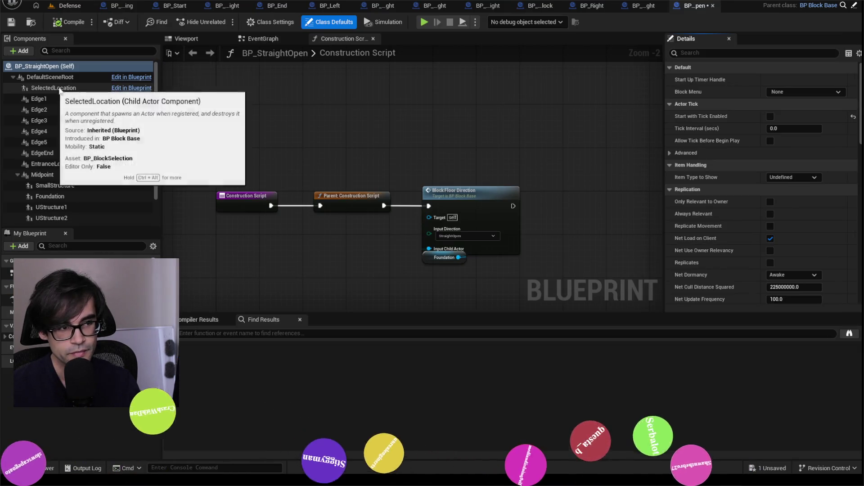
Disable BP_StraightOpen's Widget tick via a 'tick' Details search, compile, and play the Defense level
scroll(76, 190, "down", 2)
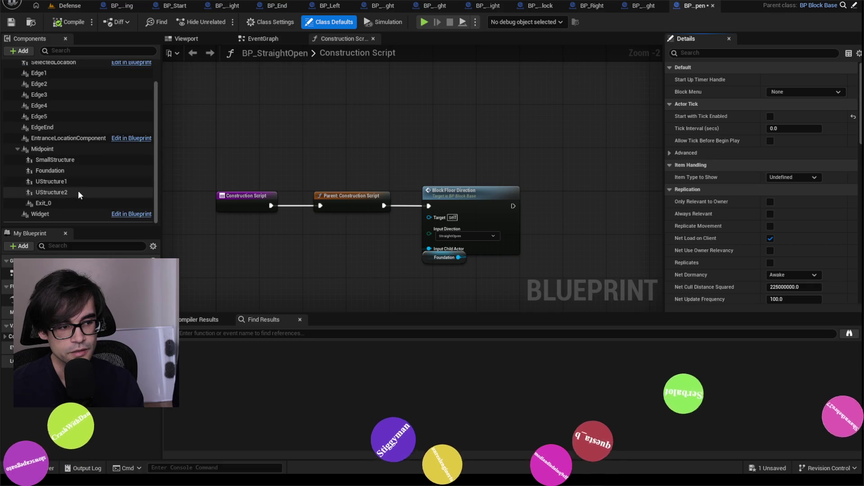
left_click(60, 214)
scroll(816, 247, "down", 4)
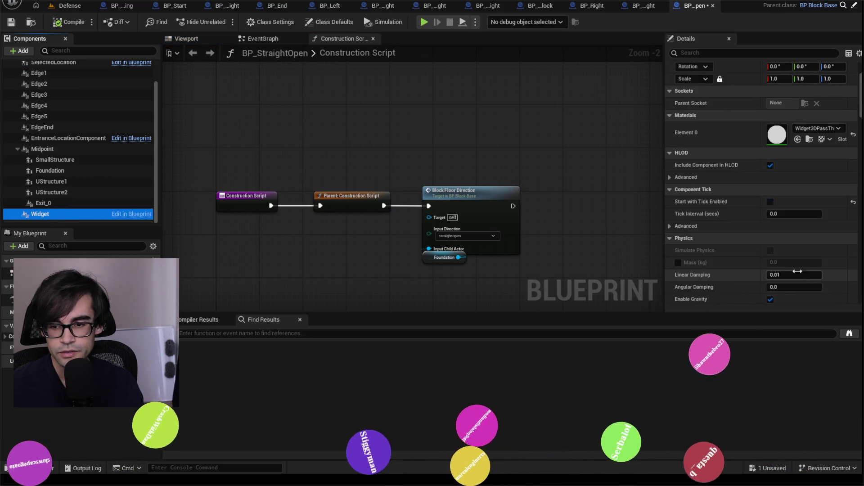
type("tick")
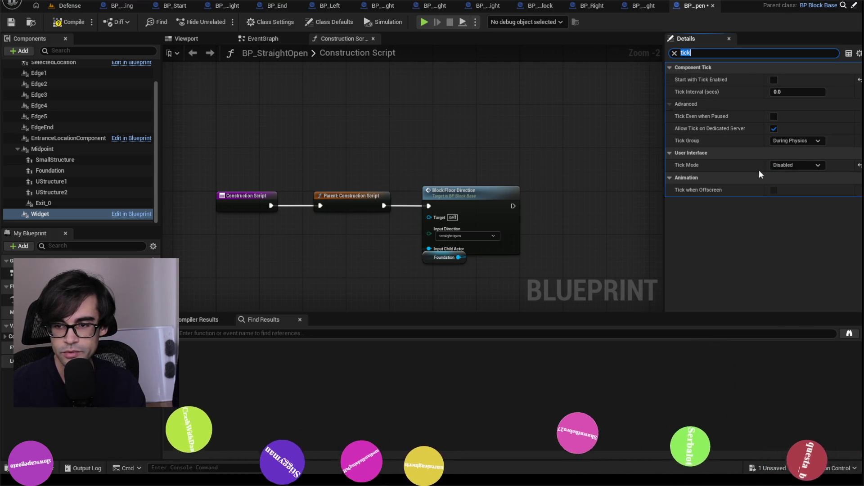
left_click(57, 23)
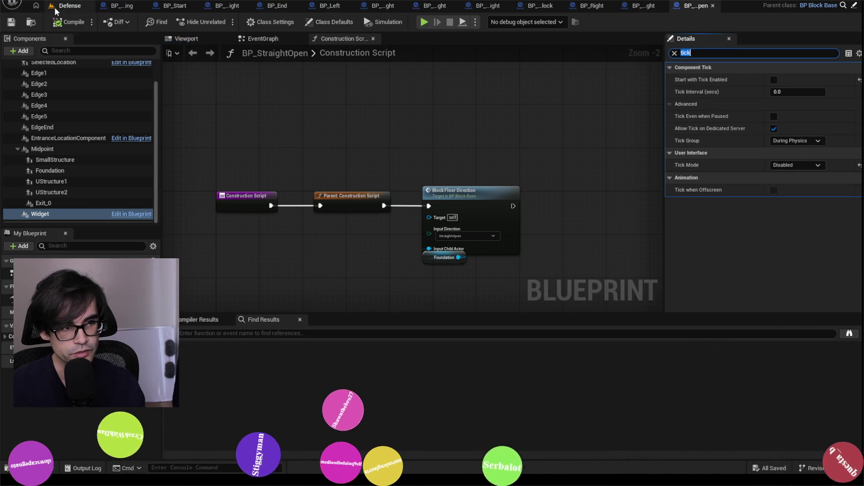
left_click(56, 6)
left_click(224, 22)
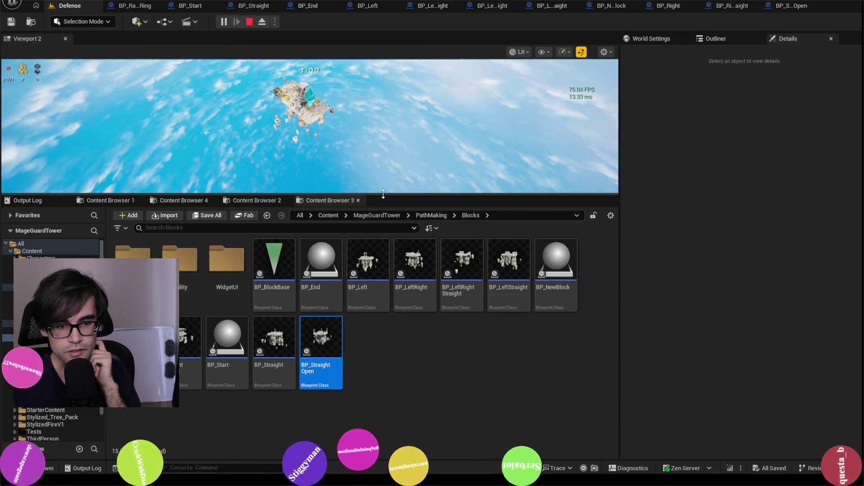
Enlarge the game viewport, watch the Defense level run, then stop with Esc
left_click_drag(384, 194, 396, 325)
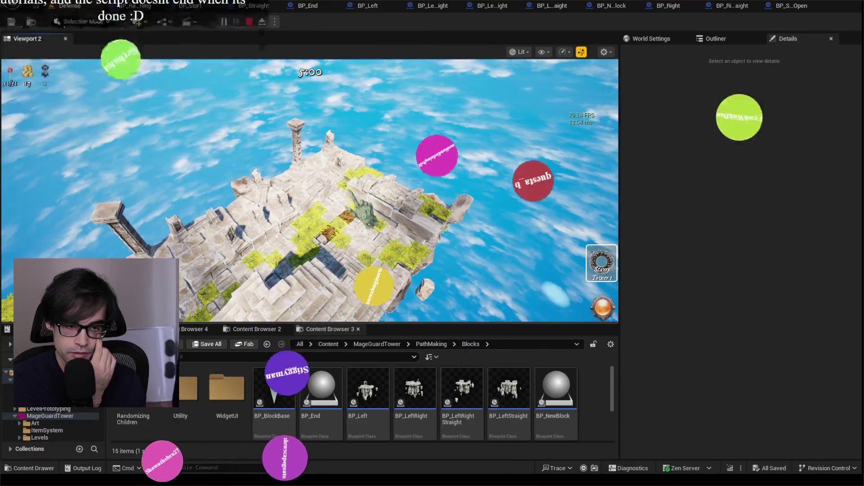
key("Escape")
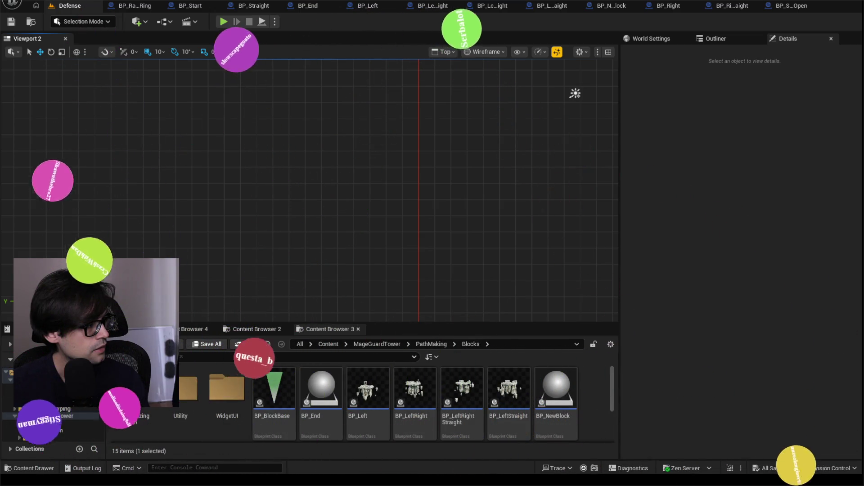
Start a 'Fix this:' list in the notes with the item 'The spawning portal being hidden'
key("alt+Tab")
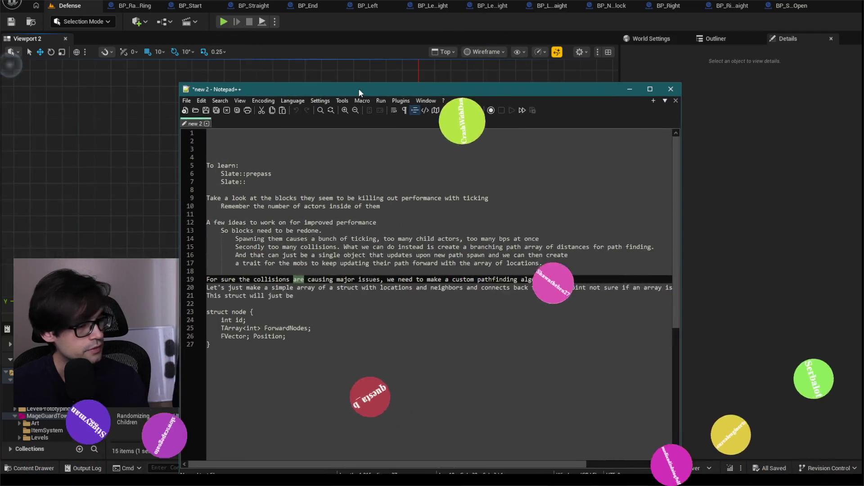
scroll(378, 303, "down", 8)
key("Return")
key("Return")
key("Return")
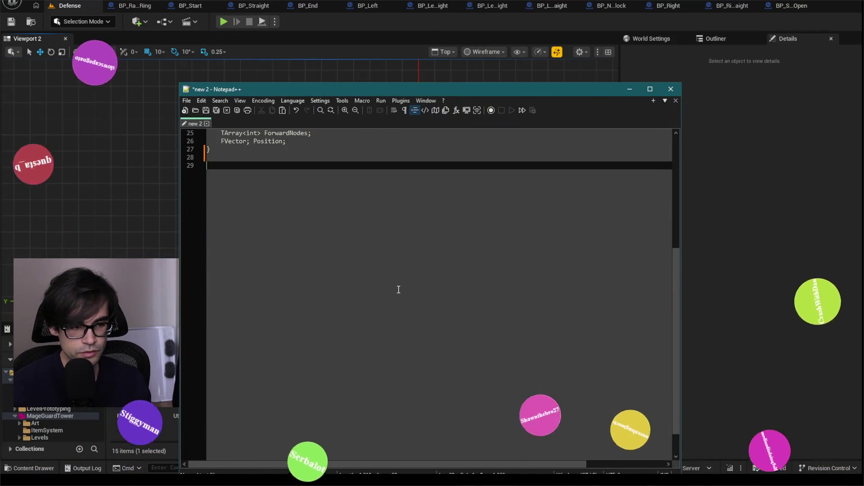
type("Fix this:")
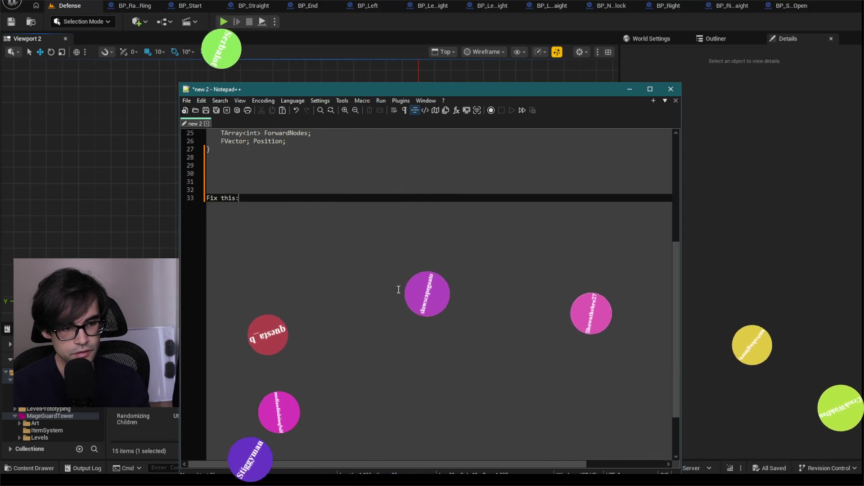
key("Return")
key("Tab")
type("The ")
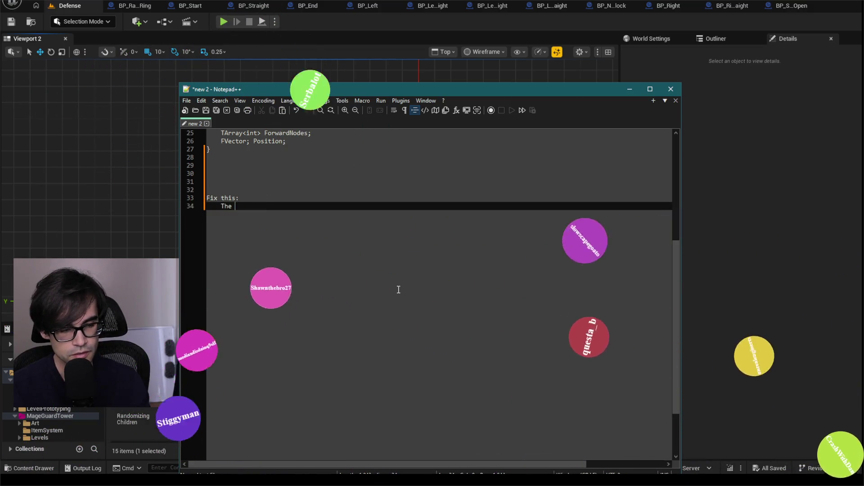
type("spawning ")
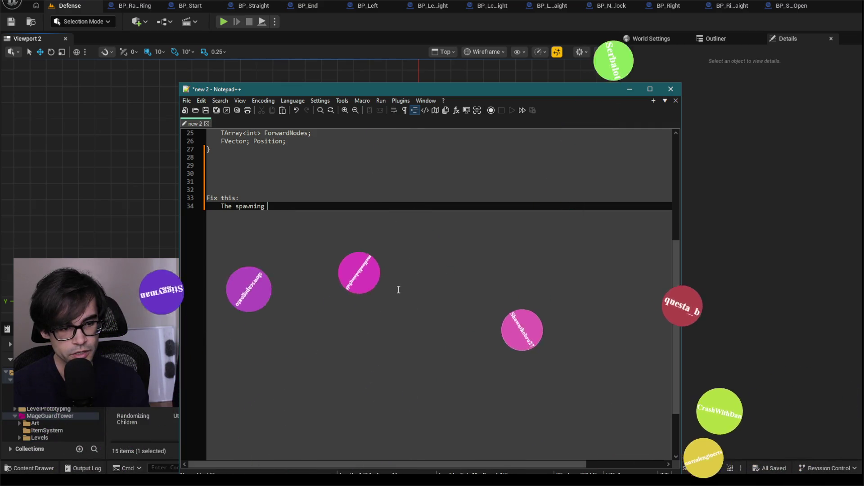
type("portal being hidden")
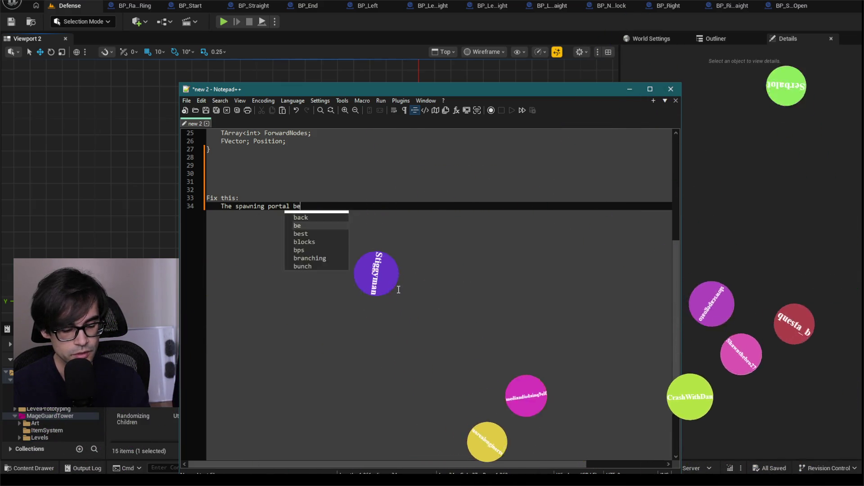
Add a second item: block menus' tick is disabled for performance and must enable on start
key("Return")
type("The menu")
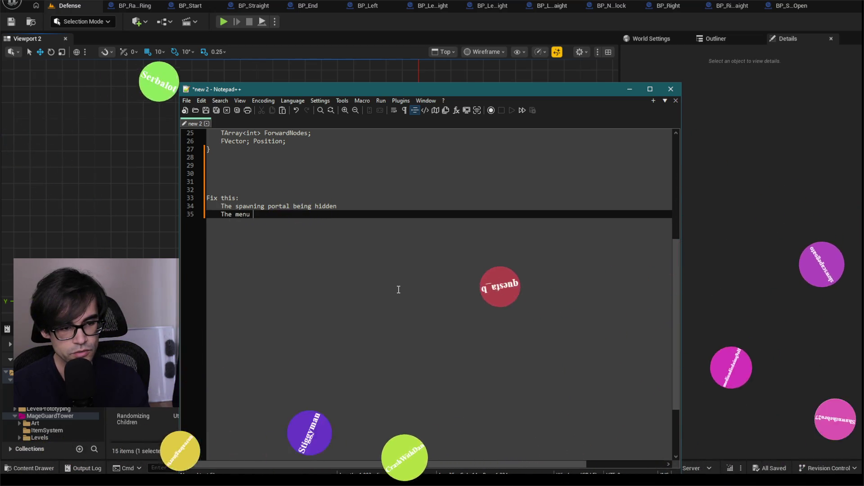
key("BackSpace")
key("BackSpace")
type("bloc")
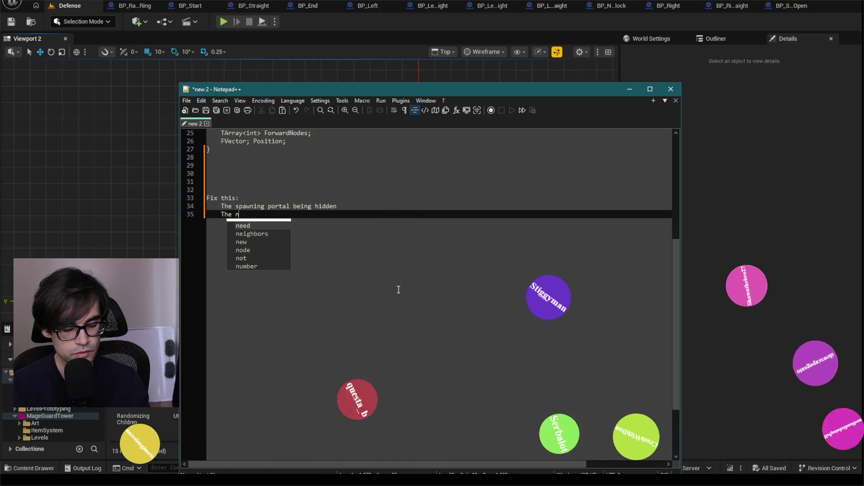
type("k me")
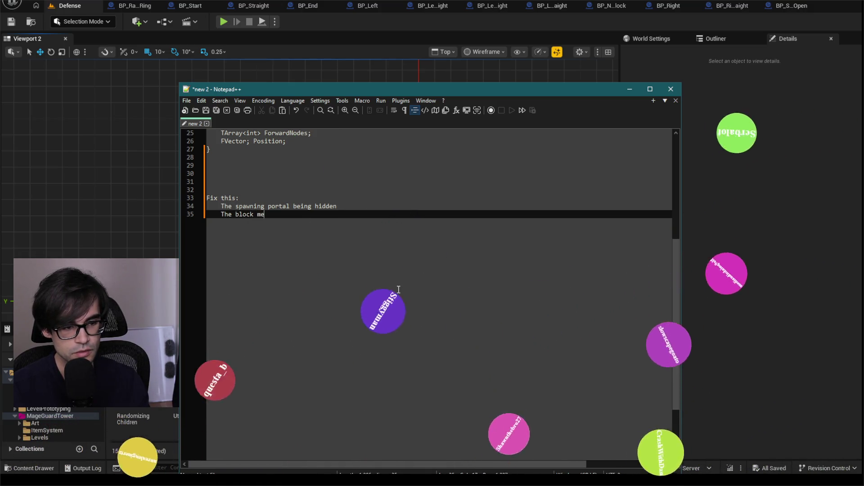
type("nu's appearing")
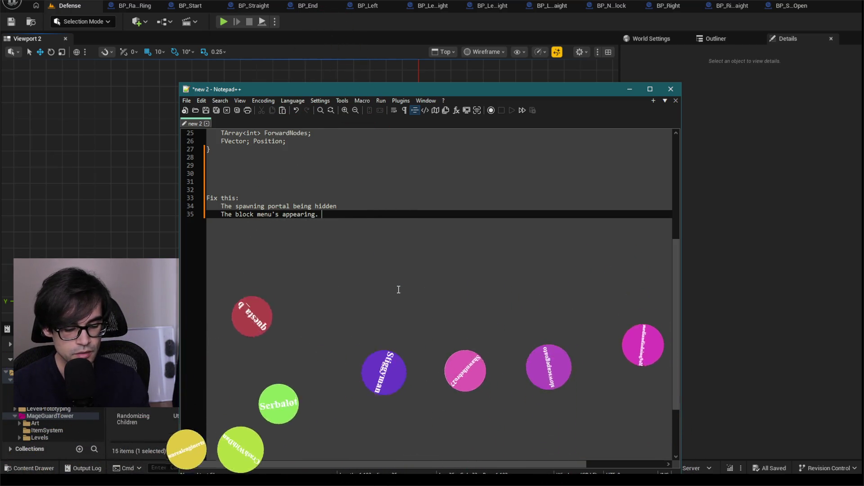
type(". (Currently set to ")
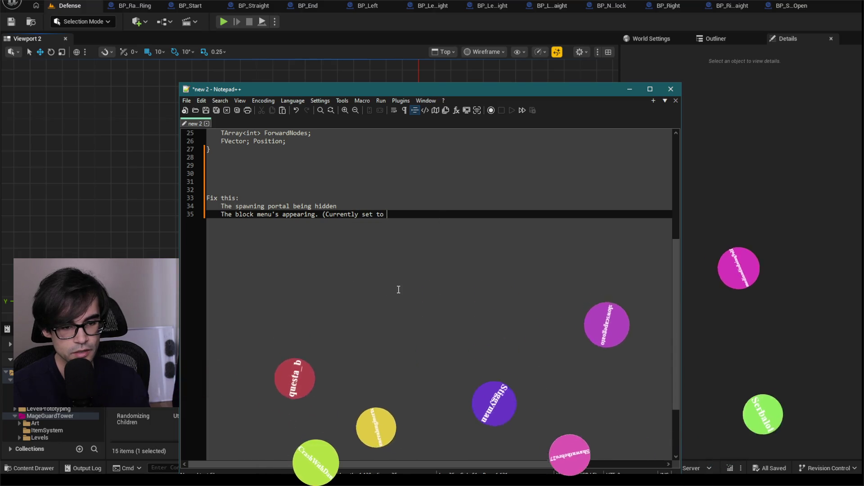
key("BackSpace")
key("BackSpace")
key("BackSpace")
key("BackSpace")
key("BackSpace")
key("BackSpace")
key("BackSpace")
type("t")
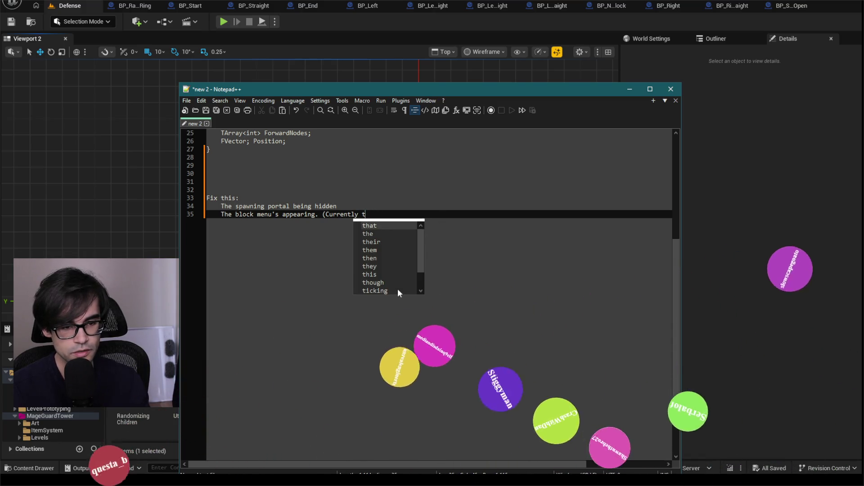
type("ick is d")
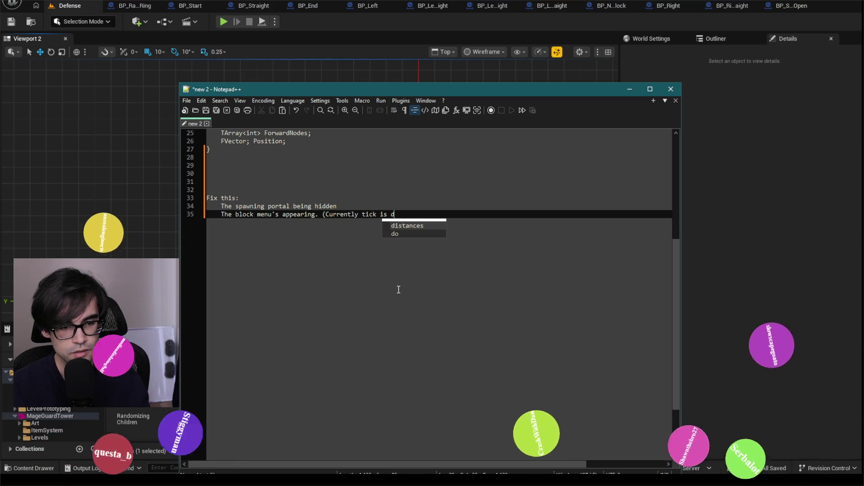
type("isabled for performance, ")
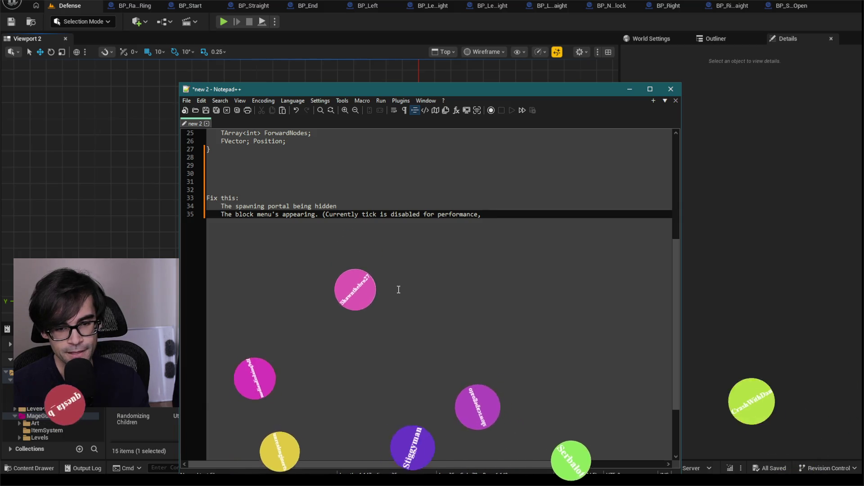
type("need to figureou")
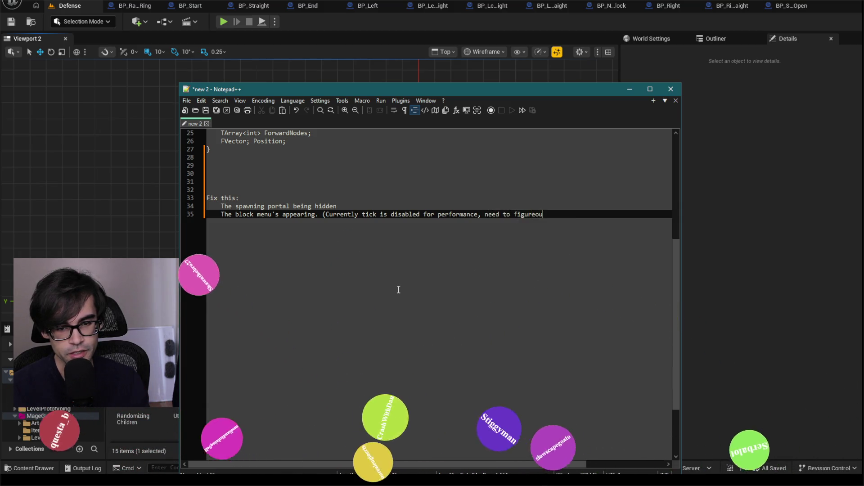
key("BackSpace")
key("BackSpace")
key("BackSpace")
type("nable on ")
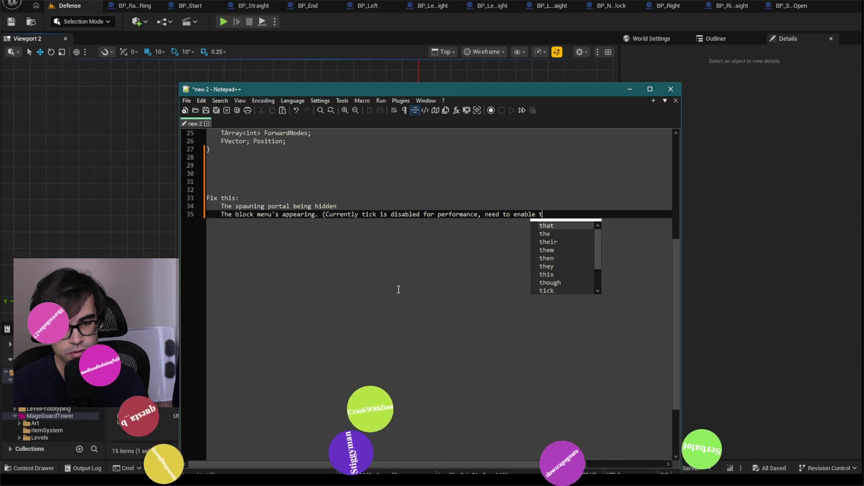
type("start")
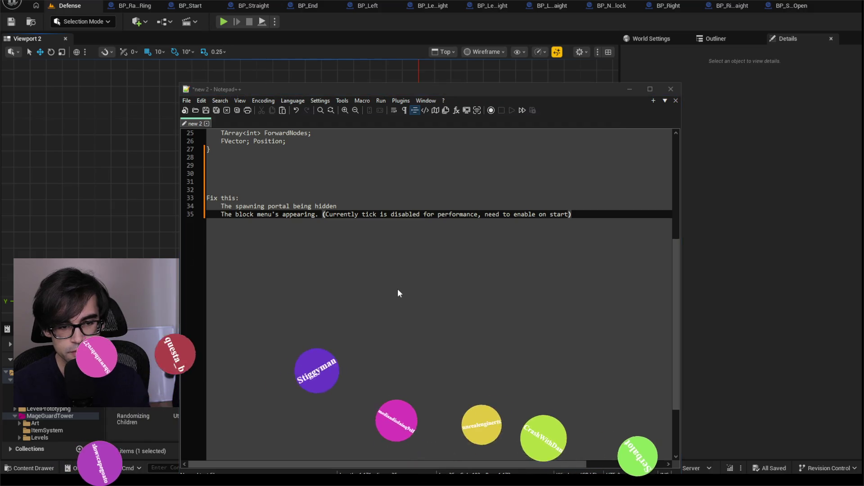
Cancel the Save As dialog, minimize Notepad++, and switch to VS Code
key("ctrl+s")
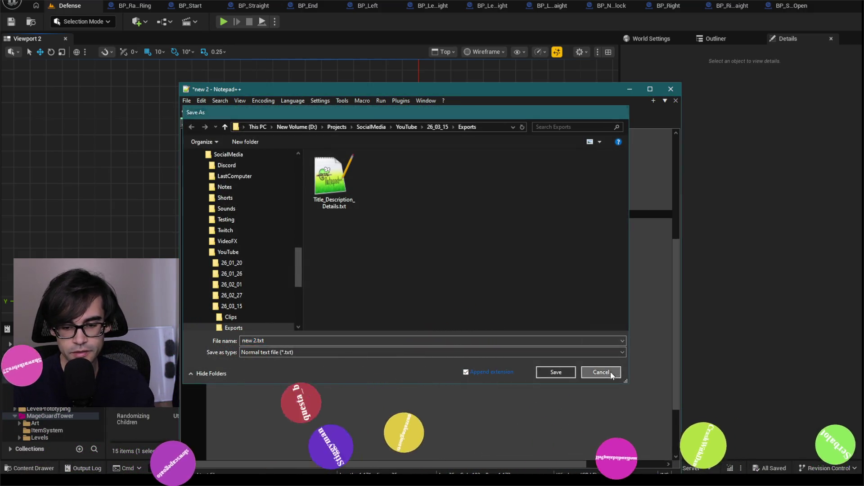
left_click(611, 371)
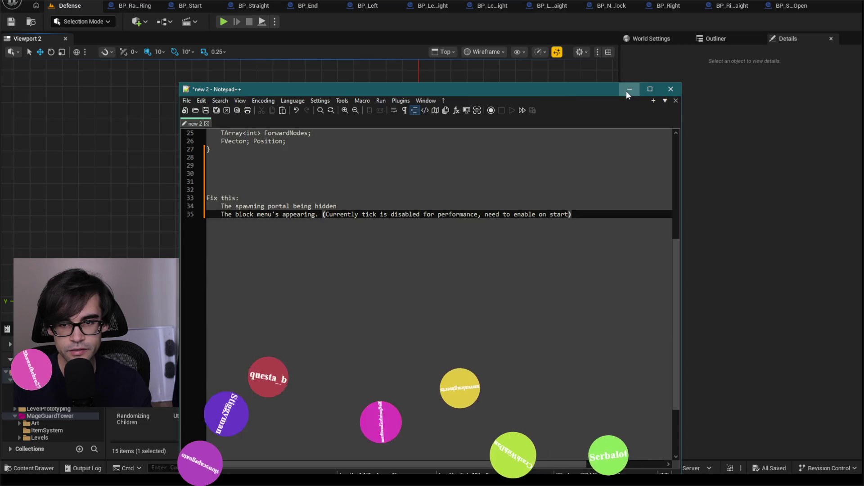
left_click(629, 91)
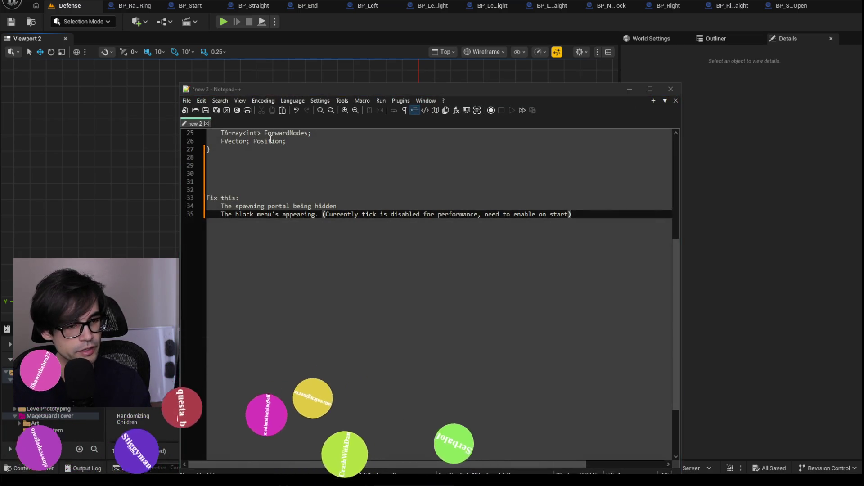
key("alt+Tab")
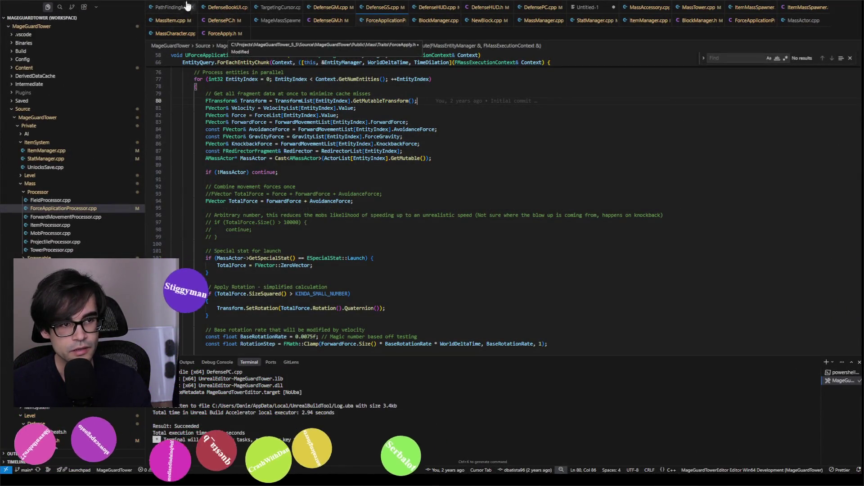
In the Untitled-1 tick log, select the AbstractNavData entry on line 39, then return to Notepad++
left_click(582, 11)
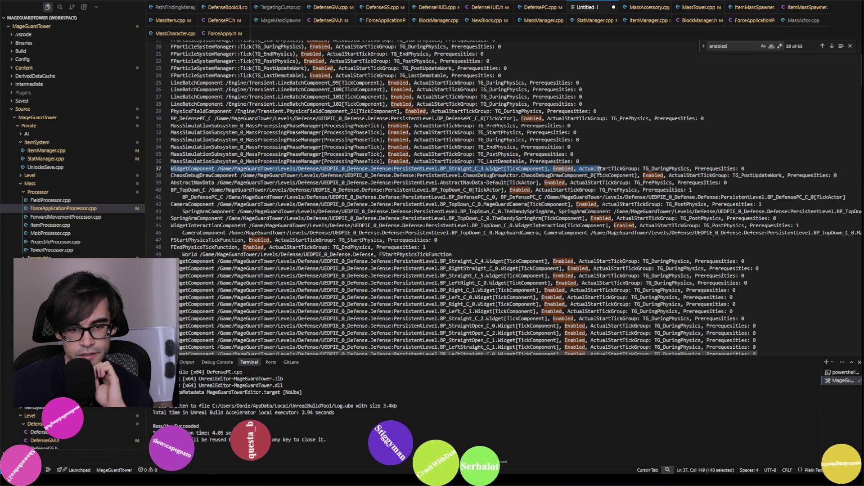
left_click(799, 178)
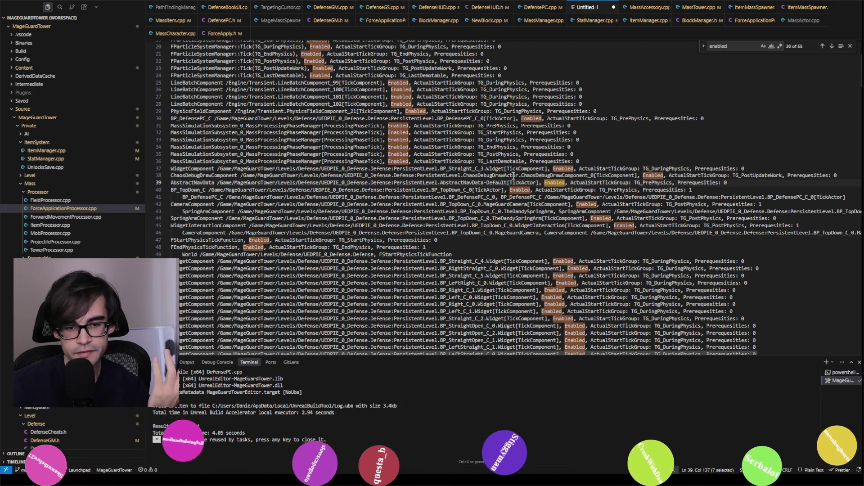
left_click_drag(735, 182, 379, 186)
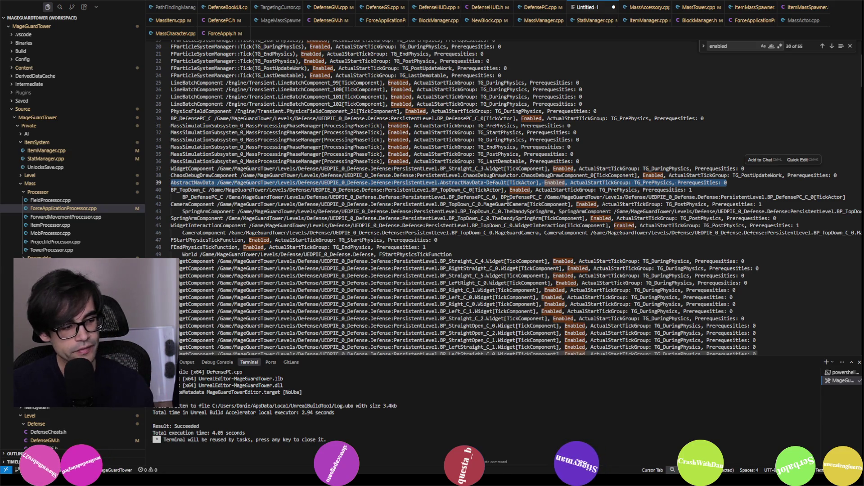
key("alt+Tab")
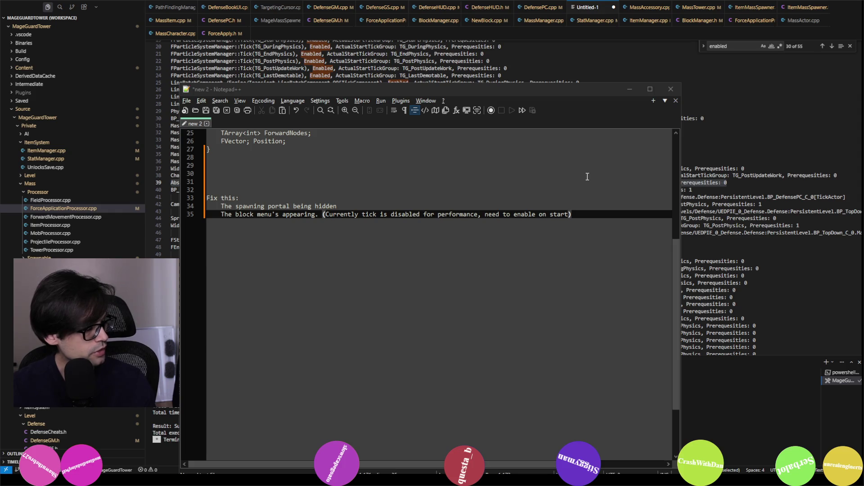
Switch from Notepad++ back to the Unreal Editor window with Alt+Tab
key("alt+Tab")
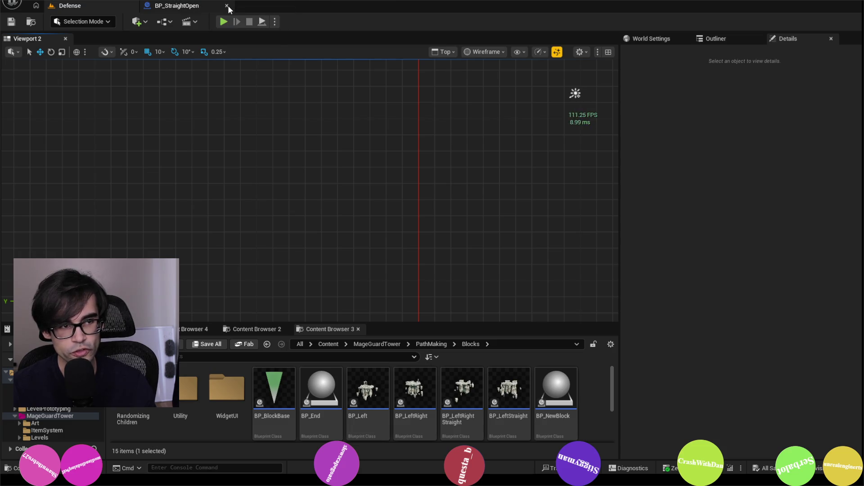
Close the last block Blueprint editor and search the Outliner for nav actors, finding none
left_click(224, 22)
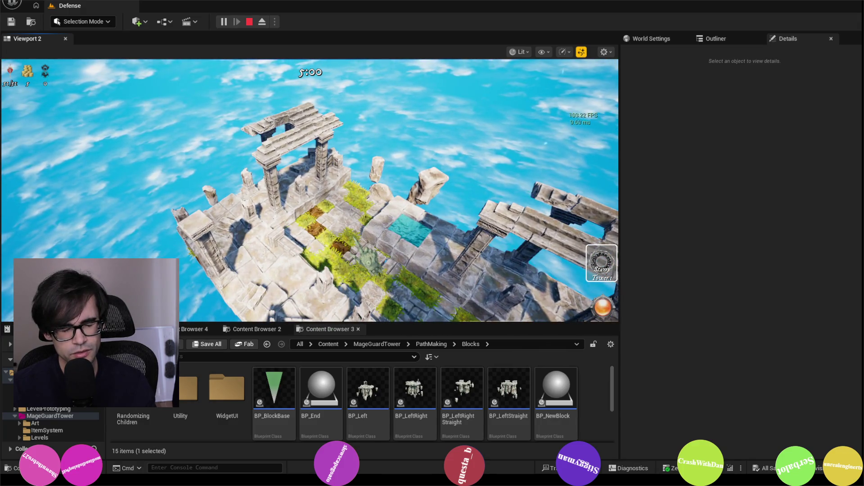
left_click(716, 39)
scroll(708, 237, "down", 3)
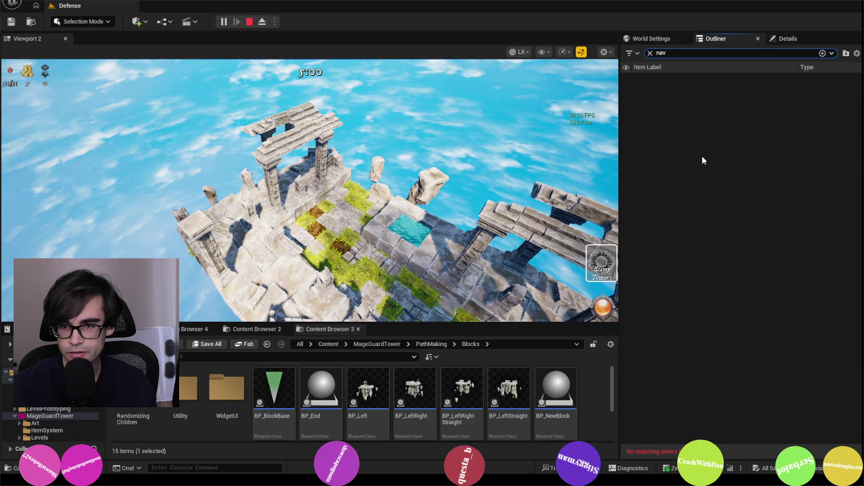
left_click(171, 22)
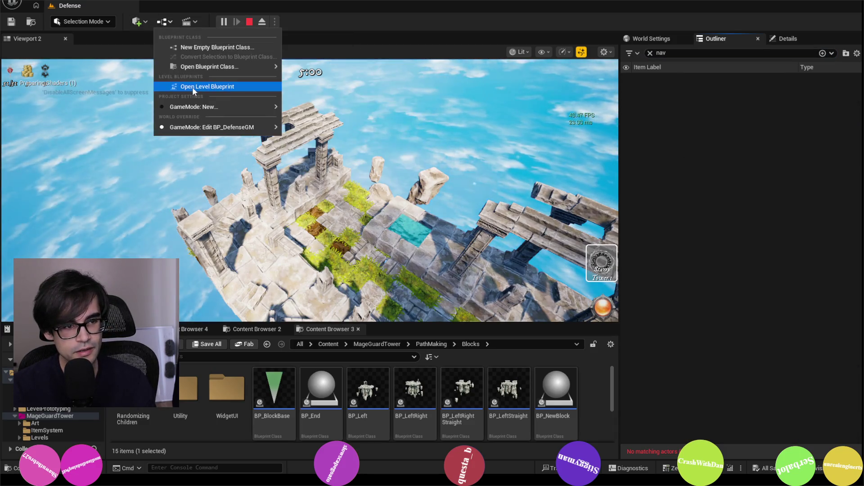
Open the Level Blueprint and check its graph and members for anything nav-related
left_click(193, 87)
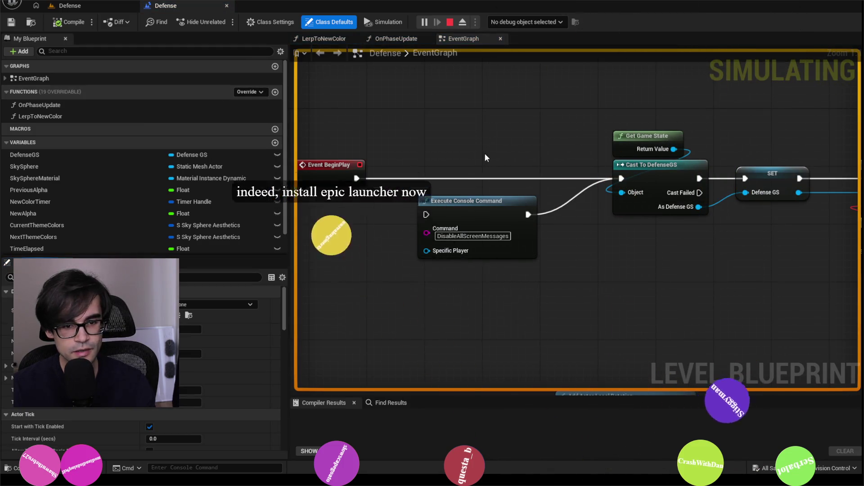
scroll(485, 153, "down", 2)
left_click_drag(483, 152, 391, 195)
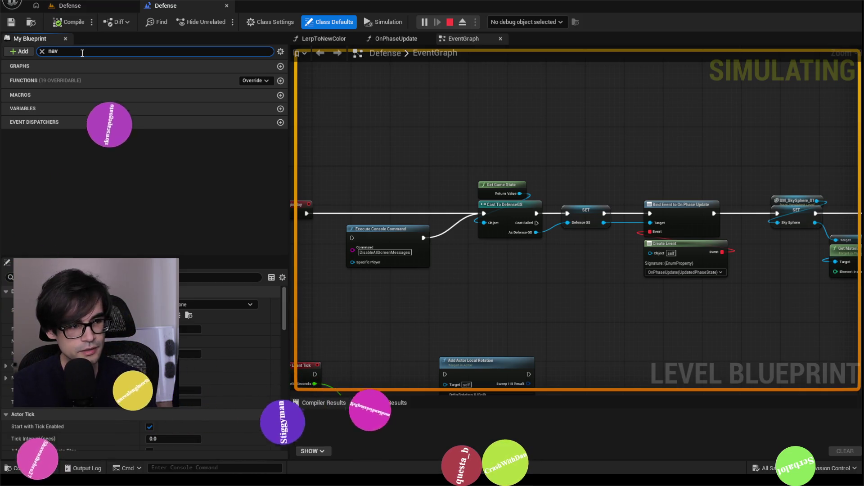
key("BackSpace")
key("BackSpace")
key("BackSpace")
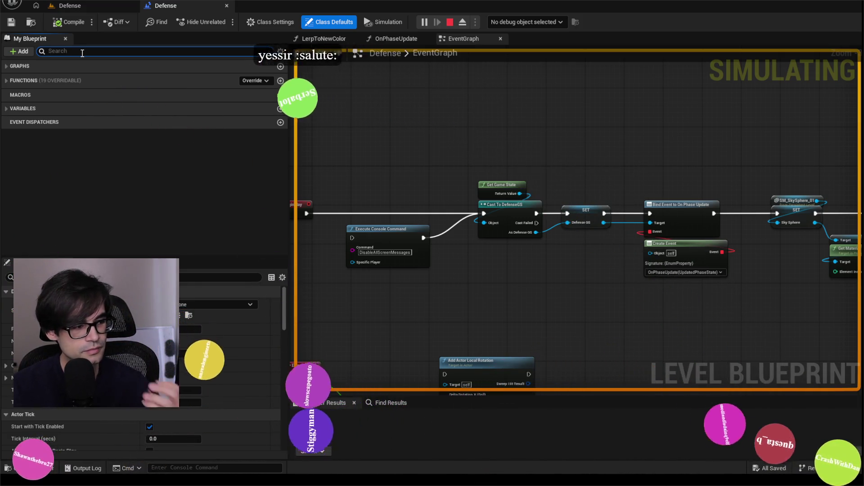
Search the Level Blueprint's Details for 'nav', review Class Settings, then return to the running level
left_click(220, 277)
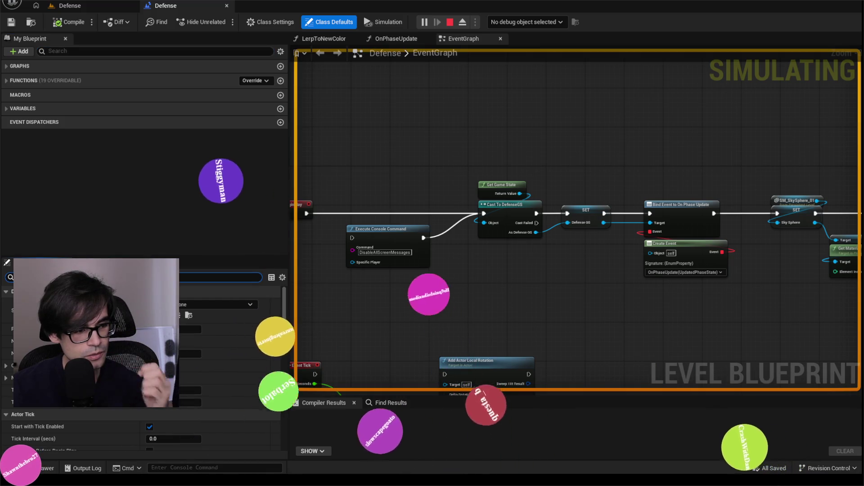
type("nav")
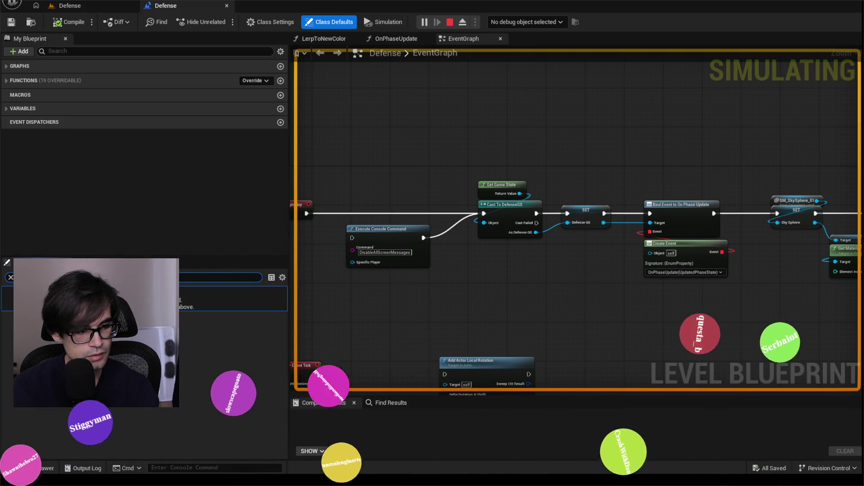
key("BackSpace")
key("BackSpace")
key("BackSpace")
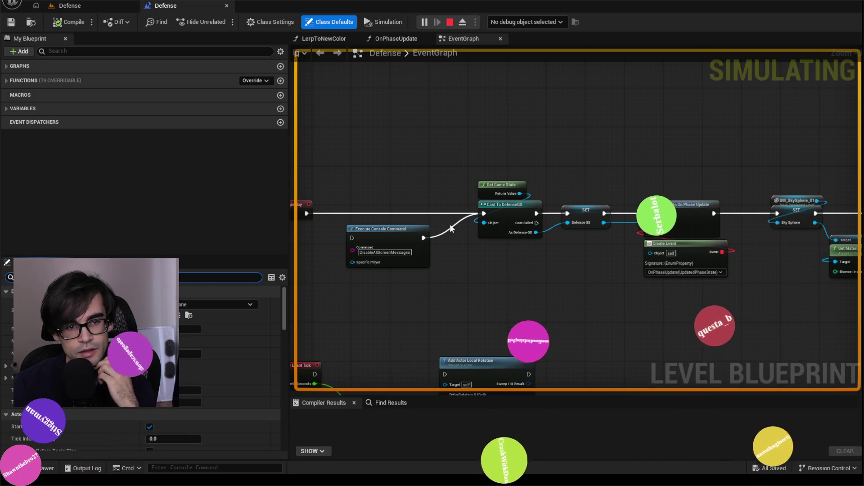
left_click(265, 25)
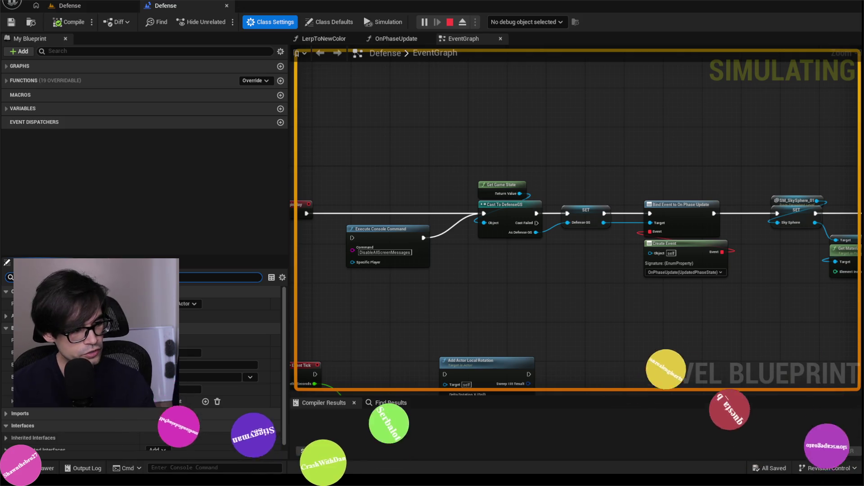
left_click(88, 7)
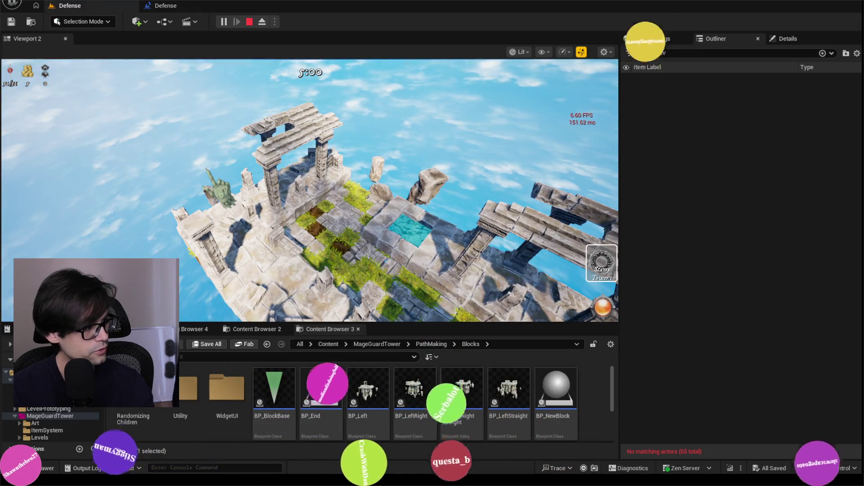
In the VS Code tick log, undo an accidental text move and inspect the AbstractNavData and BP_TopDown_C entries
key("alt+Tab")
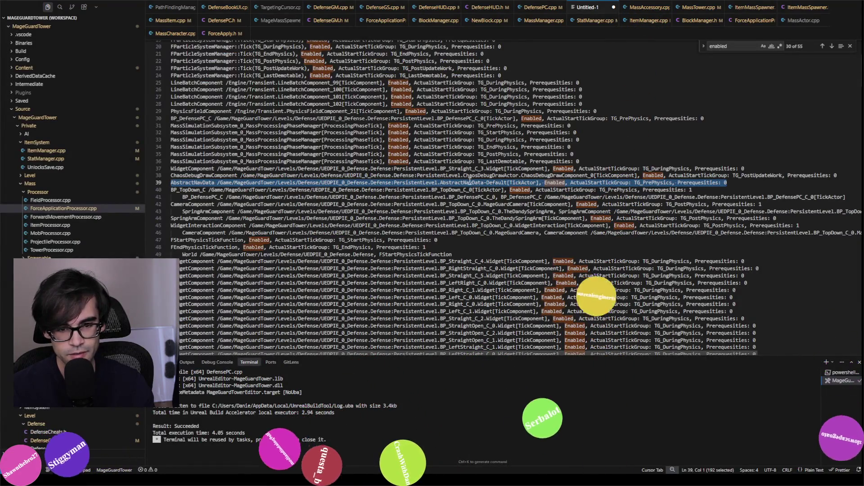
left_click_drag(481, 185, 514, 177)
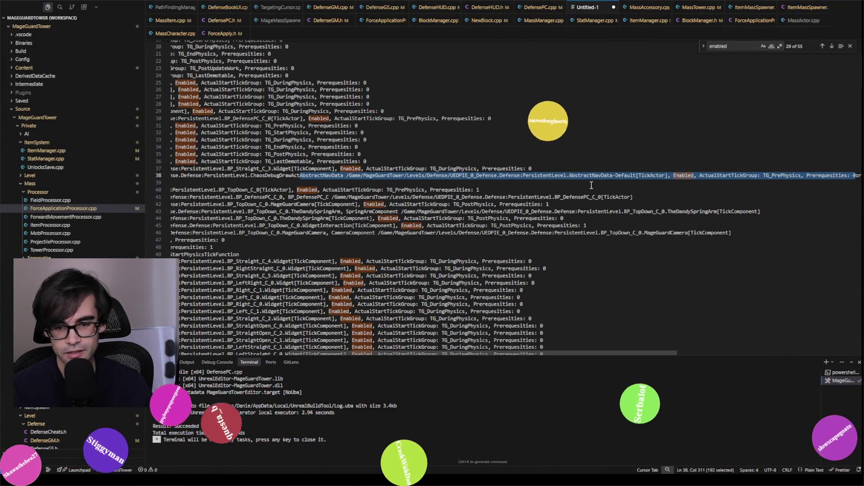
key("ctrl+z")
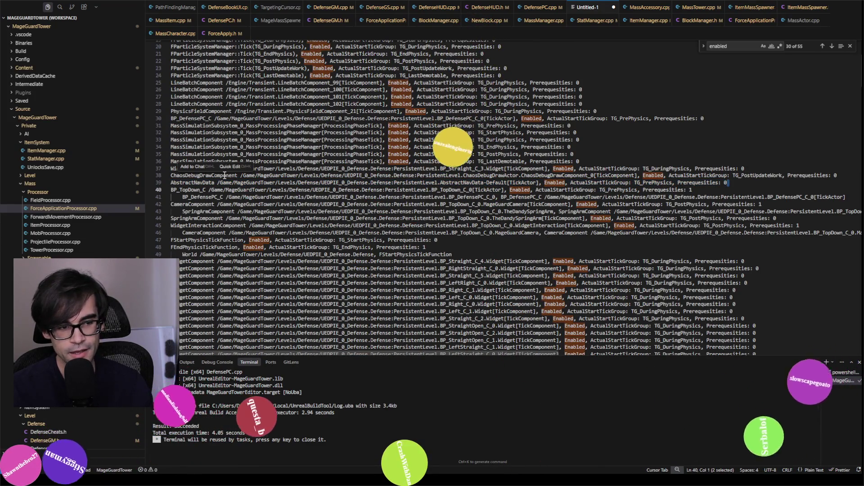
key("Up")
key("Right")
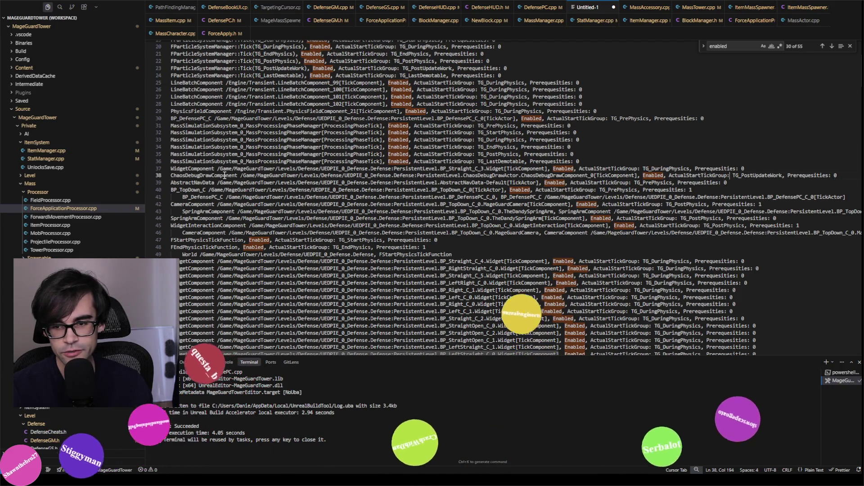
key("Right")
key("shift+Down")
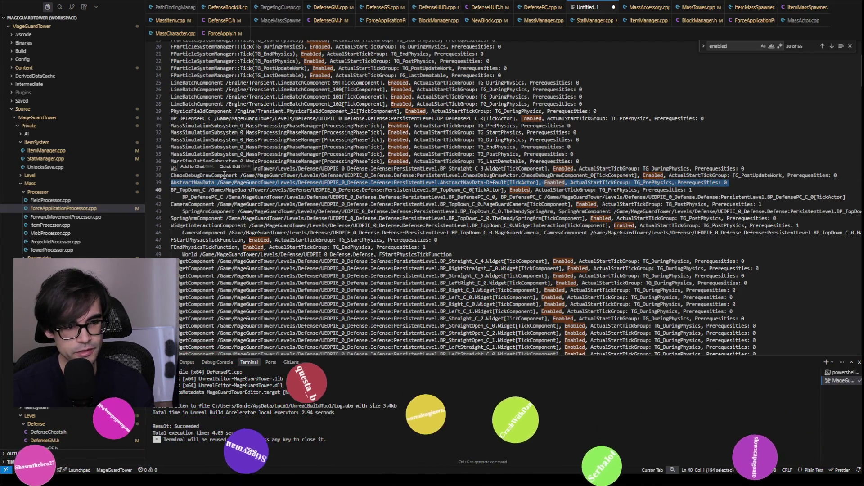
key("Escape")
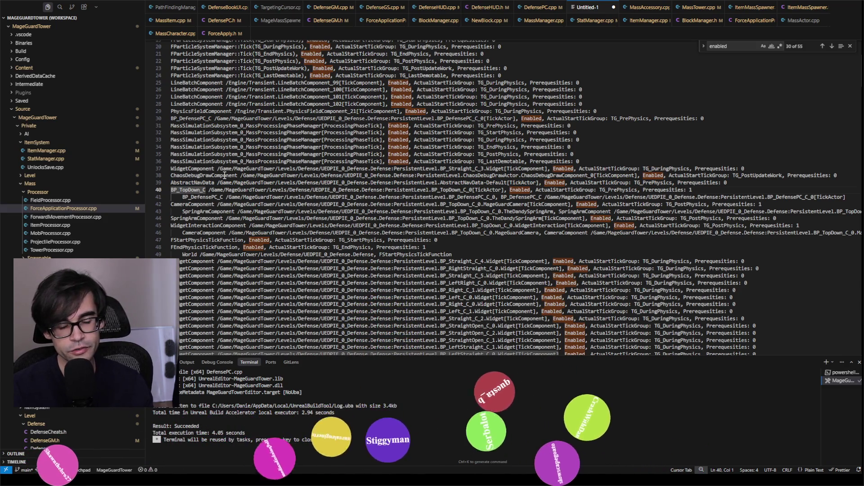
key("ctrl+shift+Right")
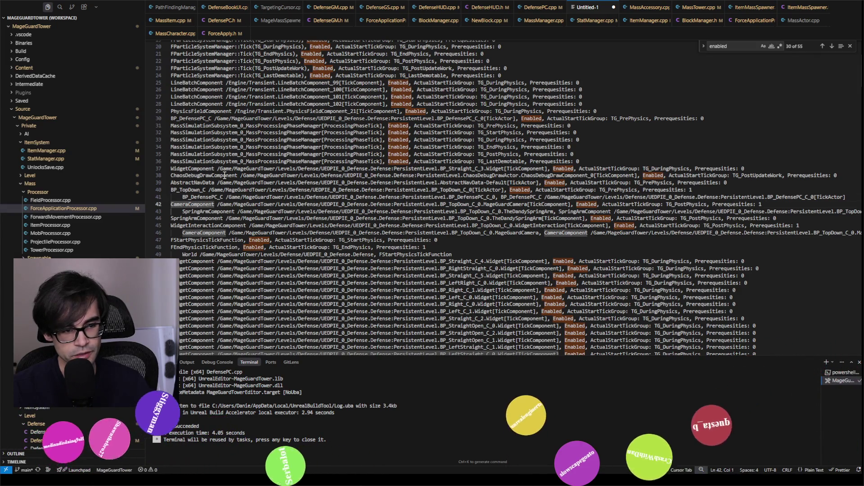
Locate BP_TopDown's SpringArmComponent and WidgetInteractionComponent tick entries, then switch back to Unreal
key("Down")
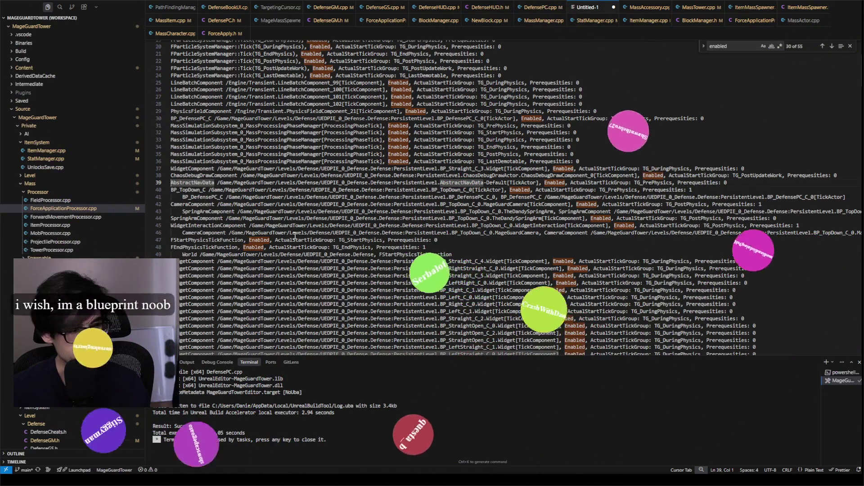
key("Down")
key("Down")
key("Down")
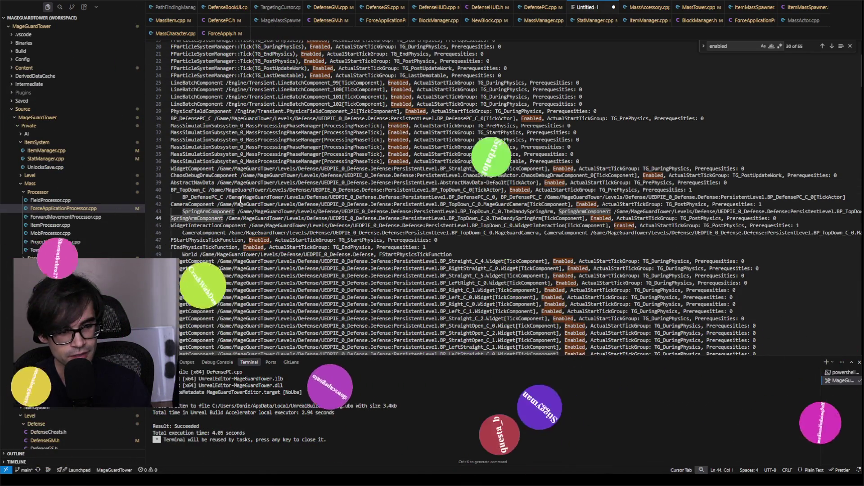
key("Down")
key("Down")
key("shift+Down")
key("Escape")
key("ctrl+shift+Right")
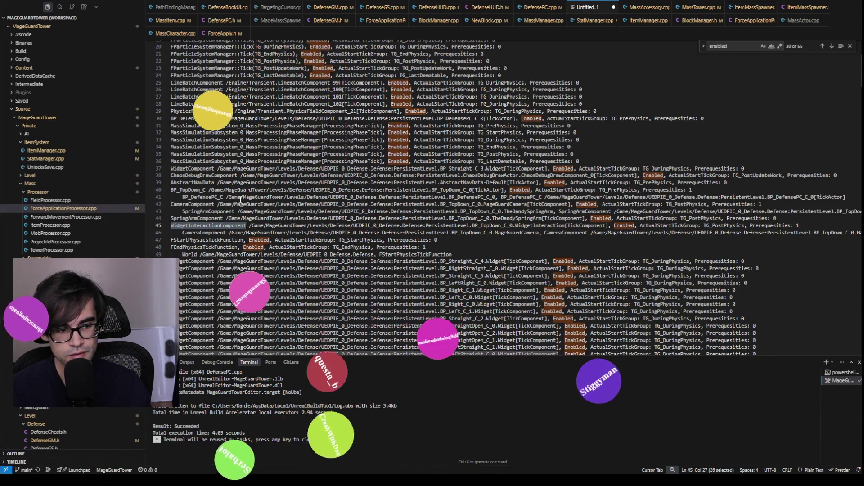
key("Up")
key("Home")
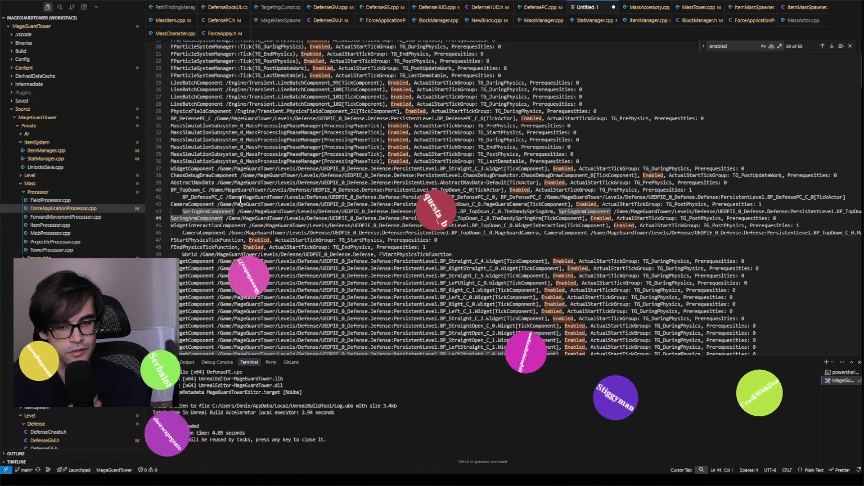
key("alt+Tab")
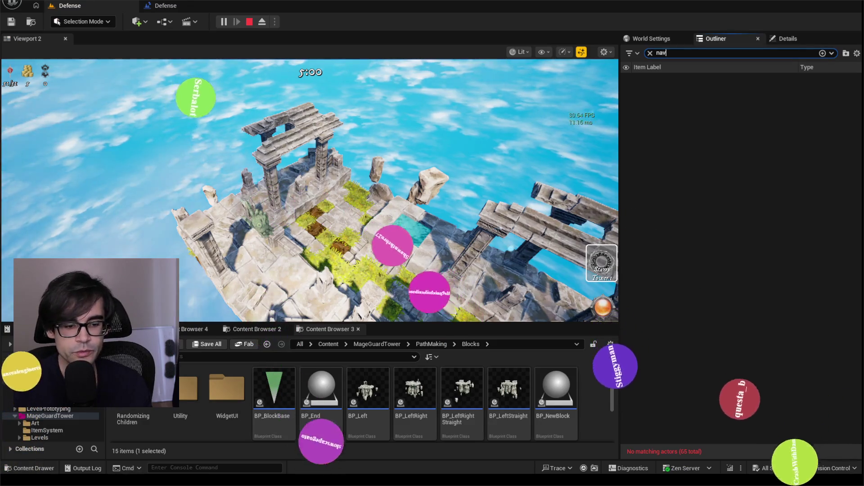
Stop the game, open BP_TopDown from Pawn/Desktop in Content Browser 2, and select its Spring Arm
key("Escape")
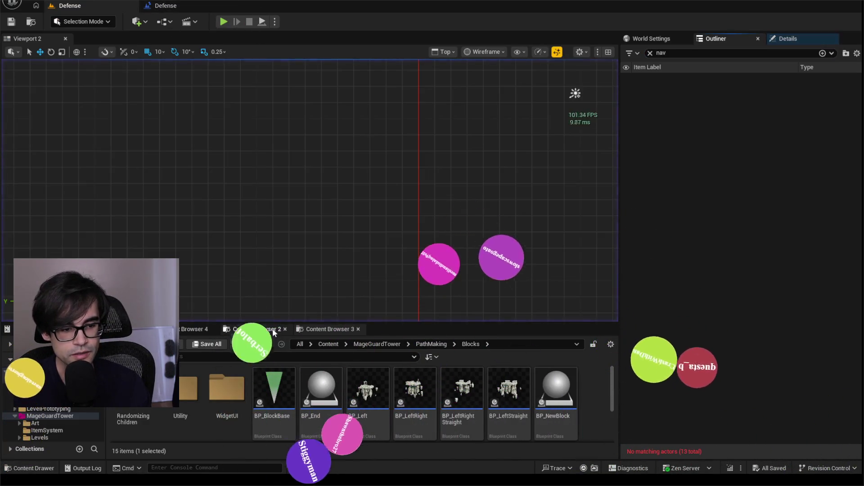
left_click(272, 329)
left_click_drag(403, 323, 412, 246)
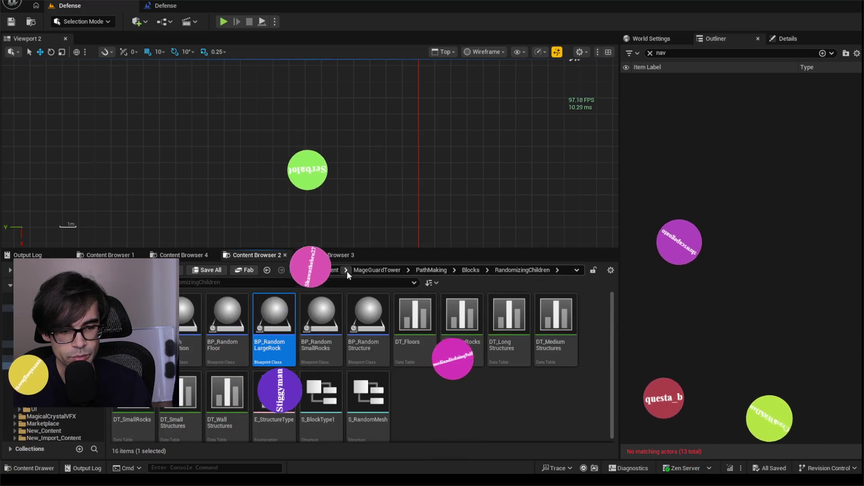
left_click(388, 270)
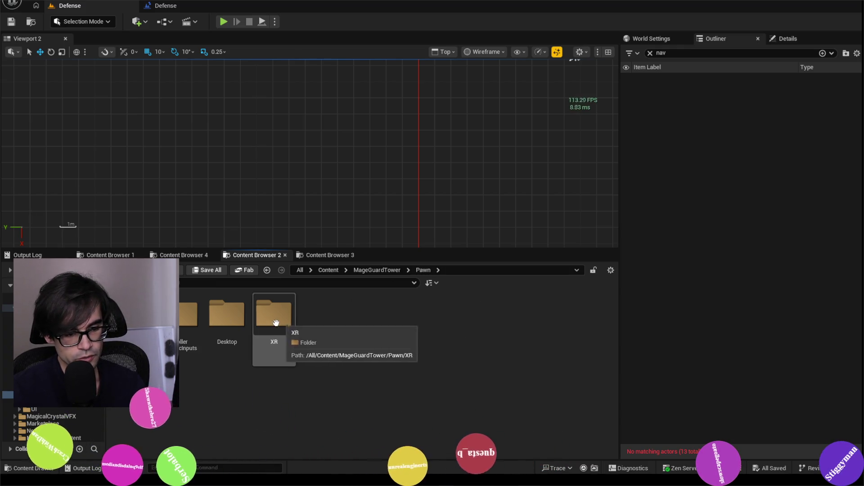
double_click(234, 317)
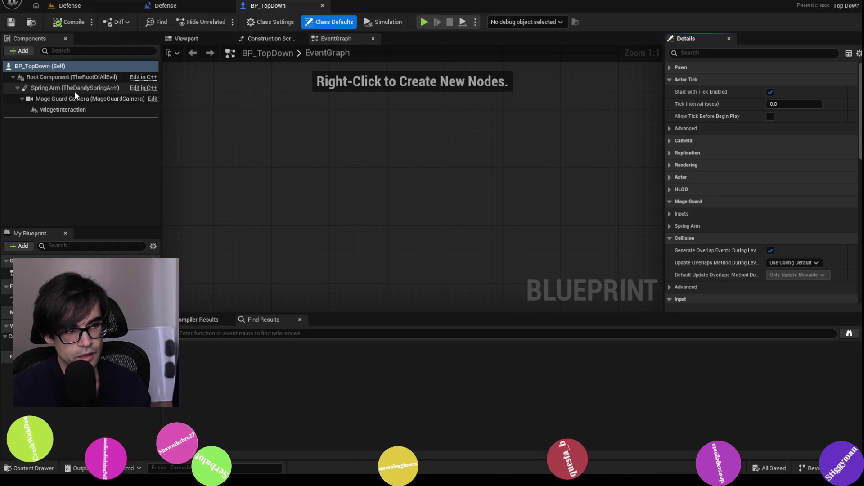
left_click(75, 90)
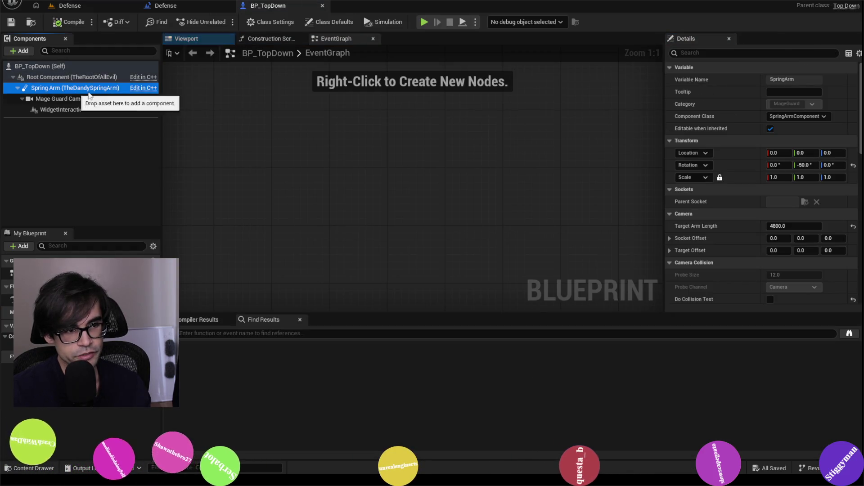
Uncheck Start with Tick Enabled on the Spring Arm, then inspect the camera and WidgetInteraction components
left_click(716, 54)
type("tick")
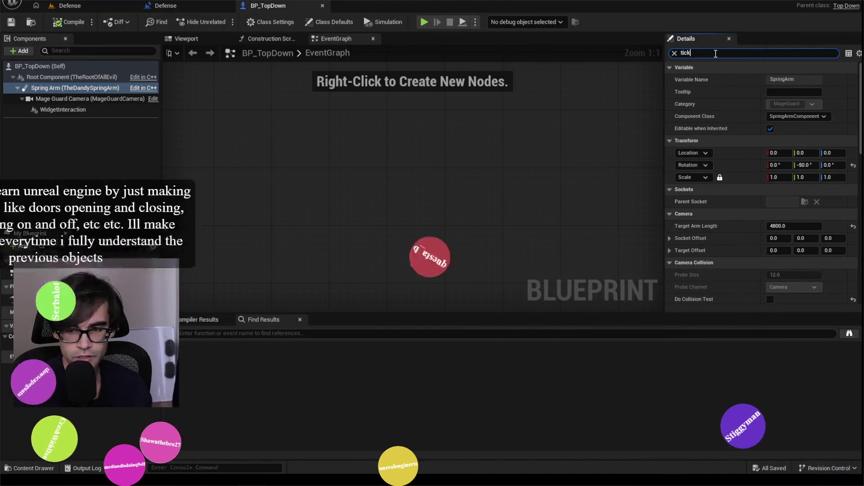
left_click(774, 82)
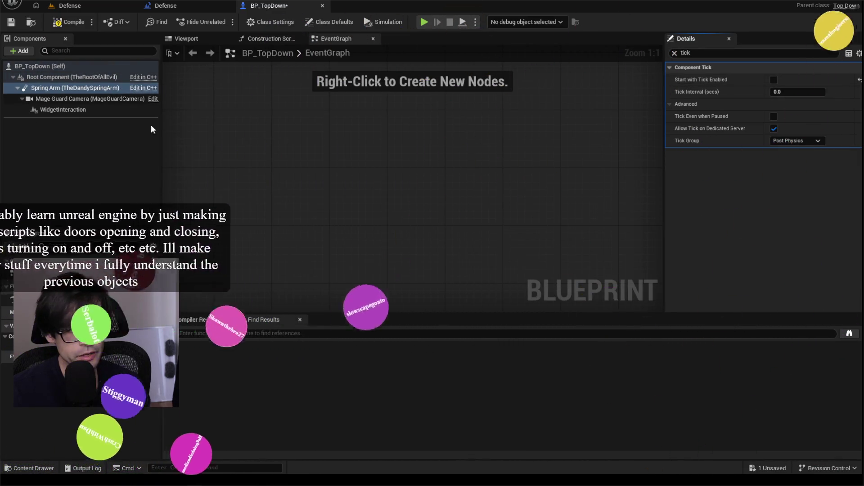
left_click(86, 100)
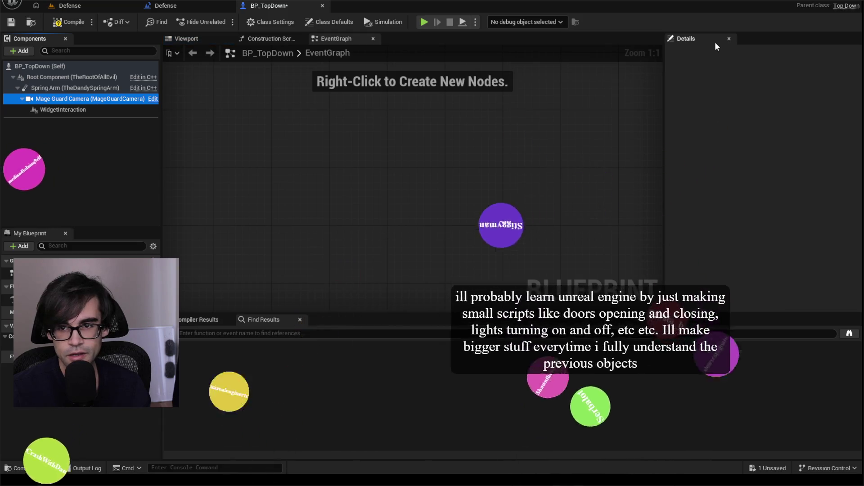
left_click(68, 110)
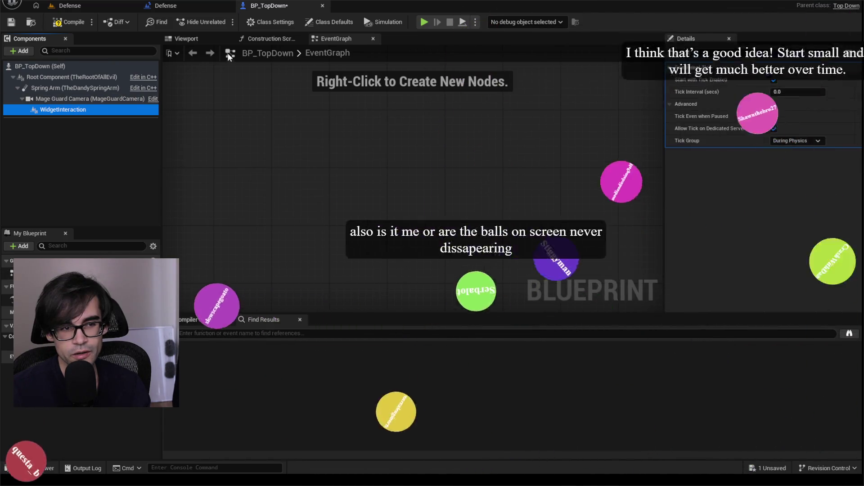
left_click(193, 41)
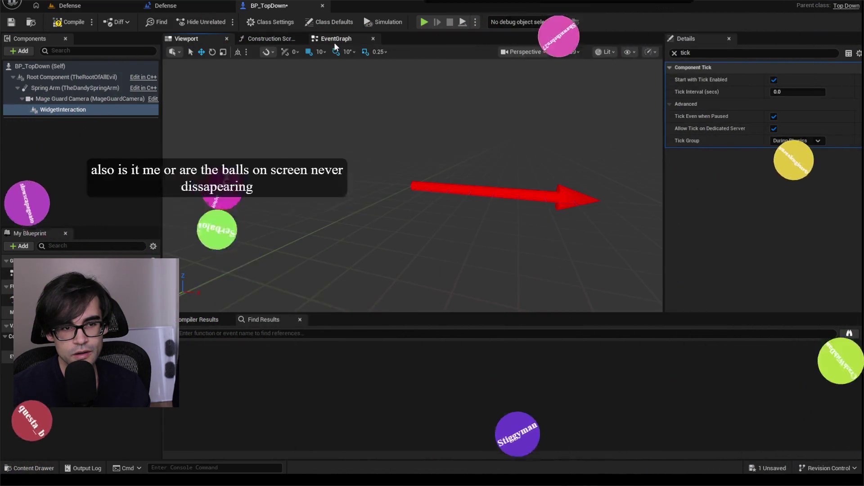
left_click(334, 41)
Compile and save BP_TopDown, delete its WidgetInteraction component, and return to the Defense level
right_click(93, 110)
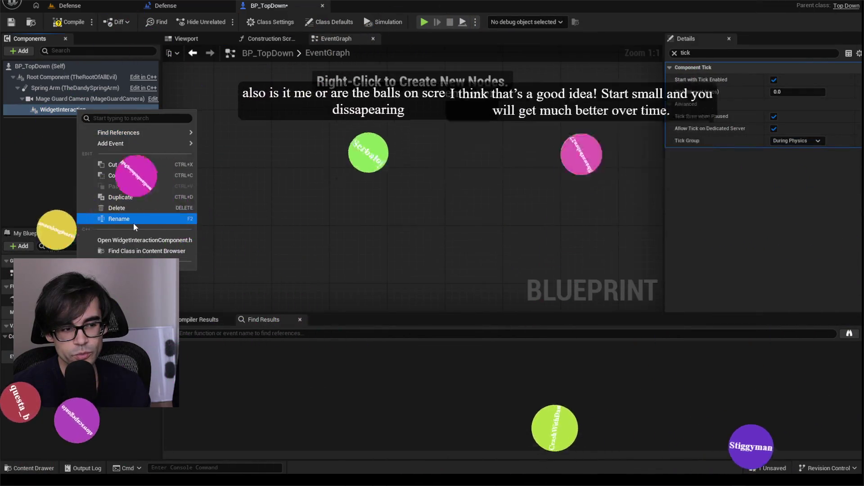
key("ctrl+s")
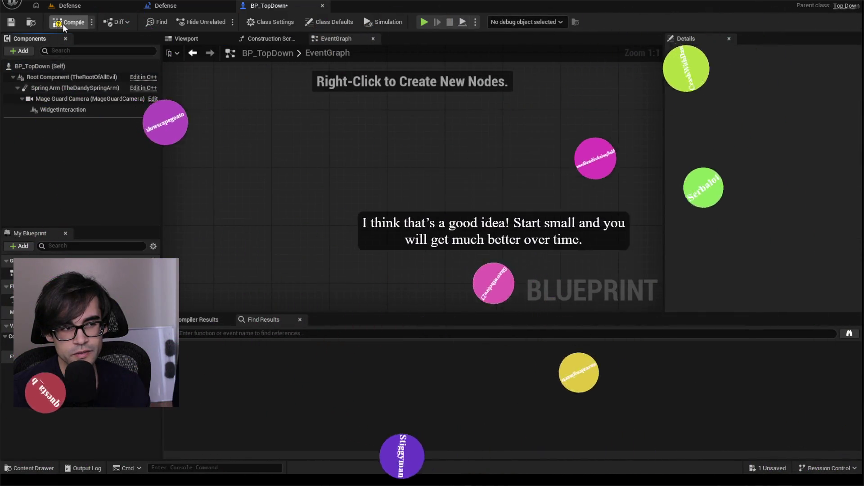
left_click(88, 109)
right_click(89, 111)
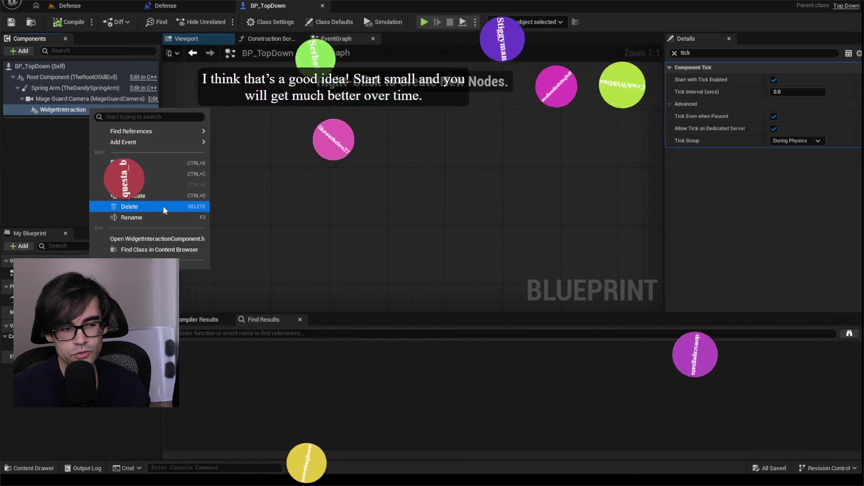
left_click(161, 207)
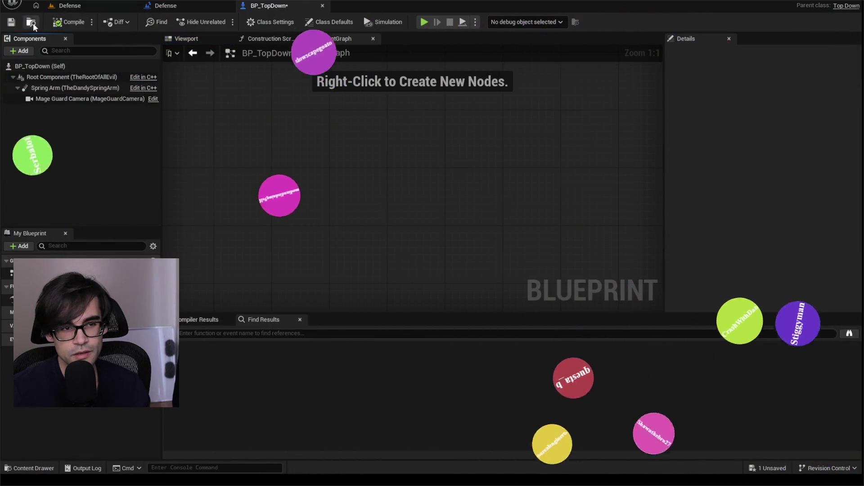
left_click(67, 6)
left_click(221, 22)
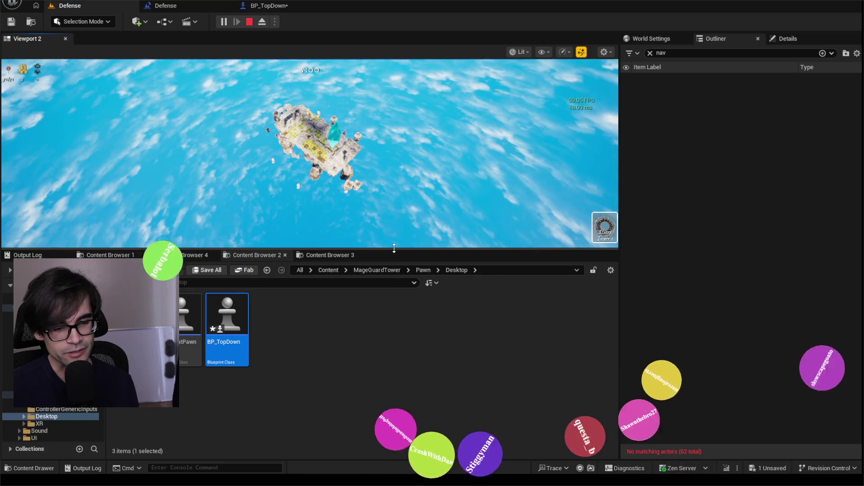
Enlarge the game view, pause and exit to the main menu, then start a new run with the Crystal
left_click_drag(309, 249, 310, 318)
scroll(310, 189, "up", 3)
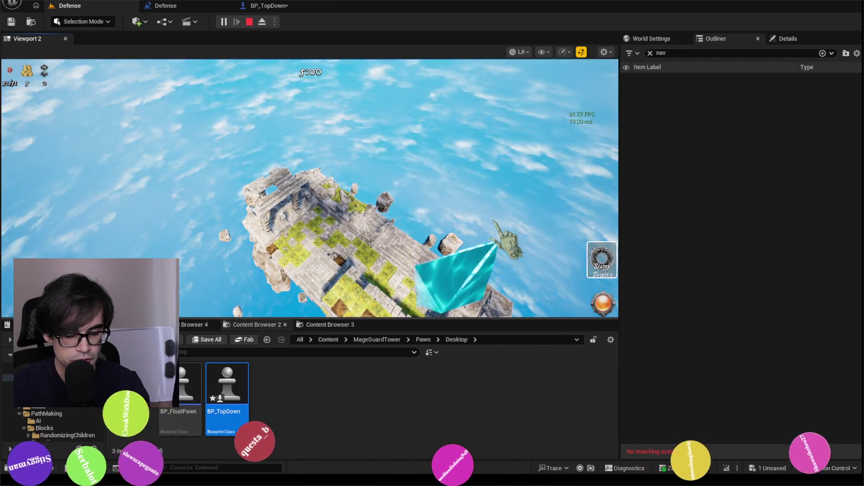
key("Escape")
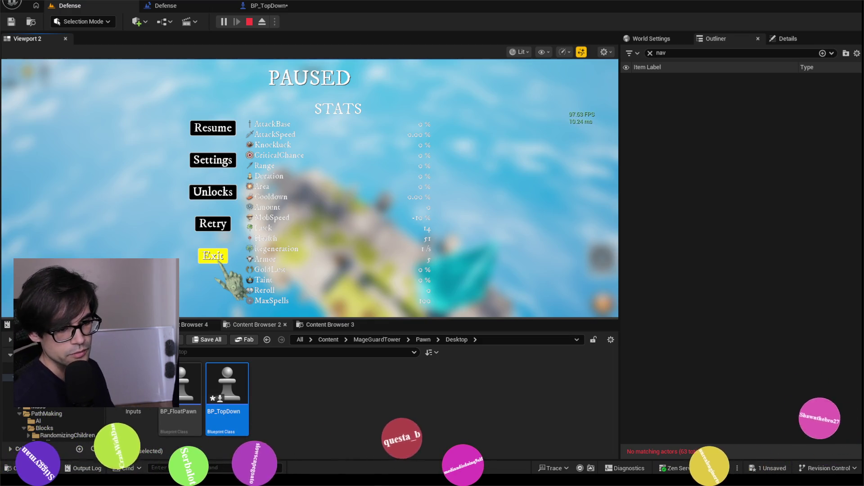
left_click(221, 262)
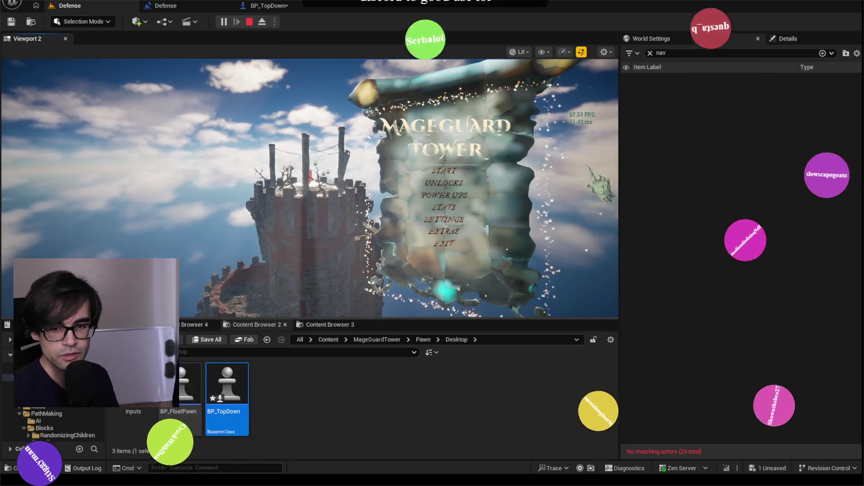
left_click(444, 170)
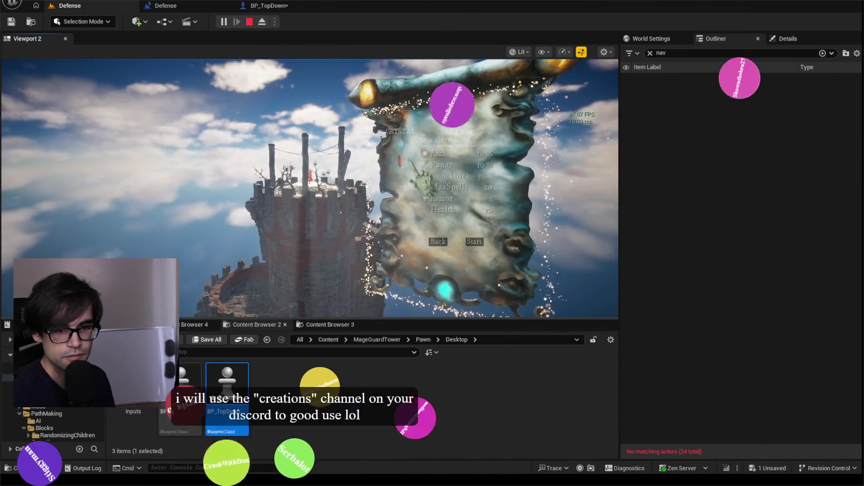
left_click(474, 242)
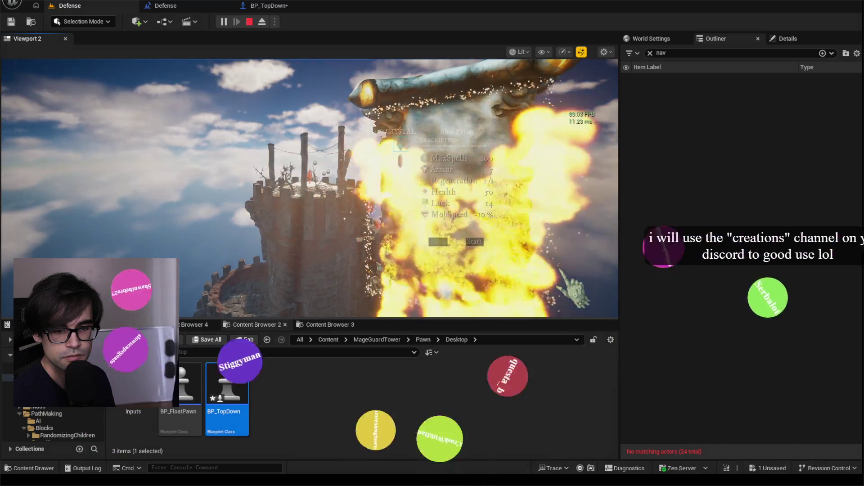